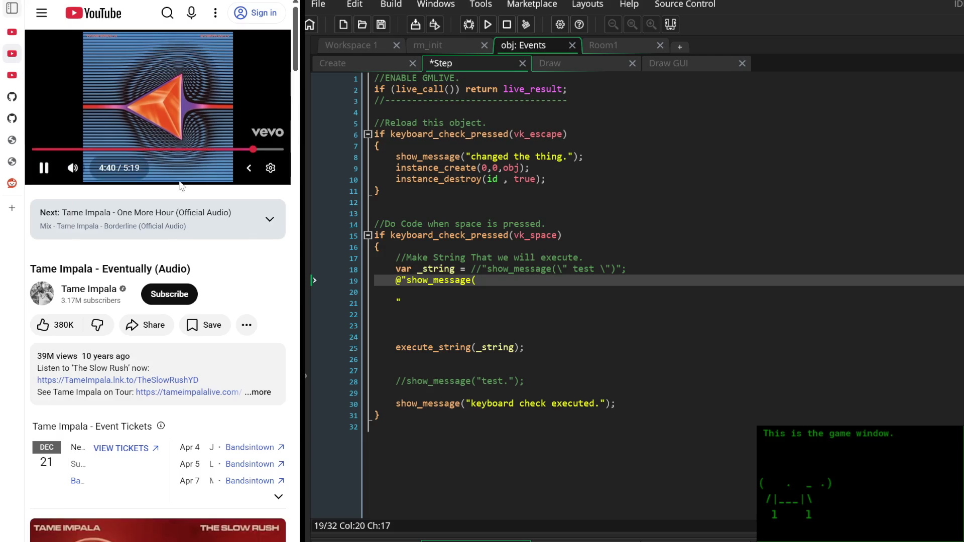
Expand the Mix playlist queue and scroll through its tracks
left_click(195, 210)
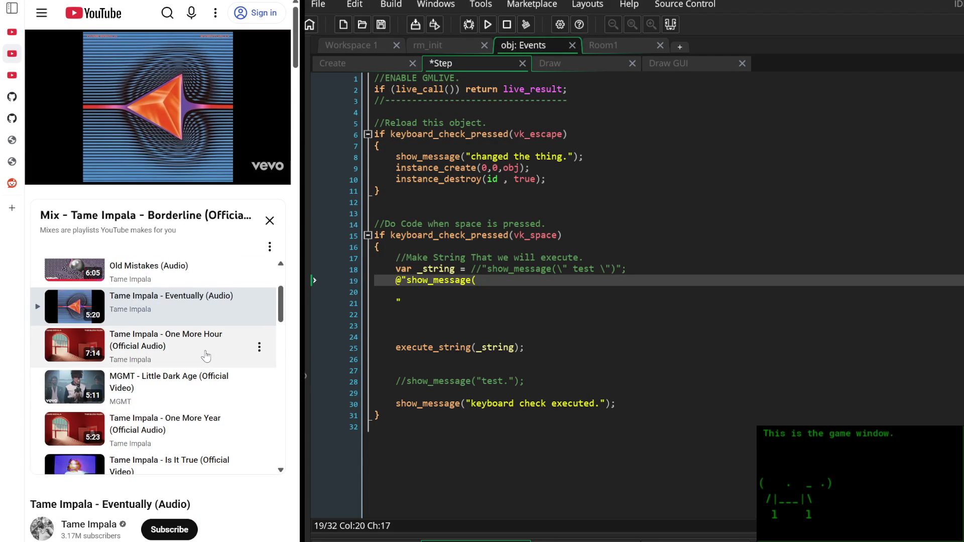
scroll(207, 351, "down", 5)
scroll(206, 351, "down", 3)
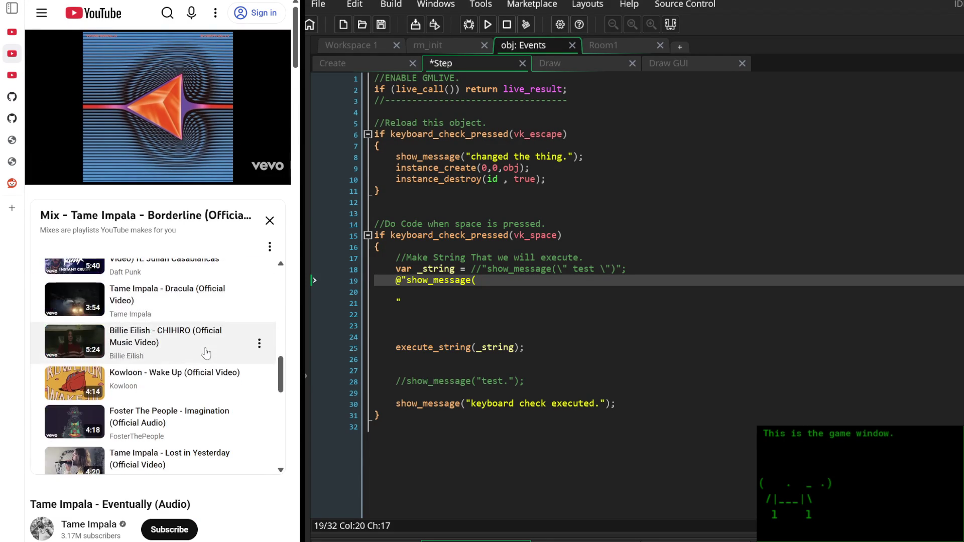
scroll(206, 351, "down", 3)
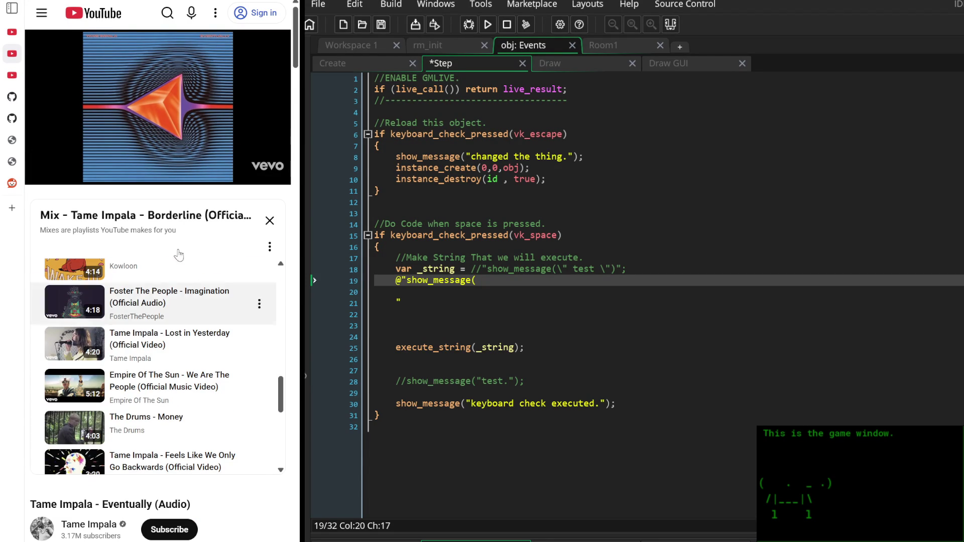
mouse_move(32, 75)
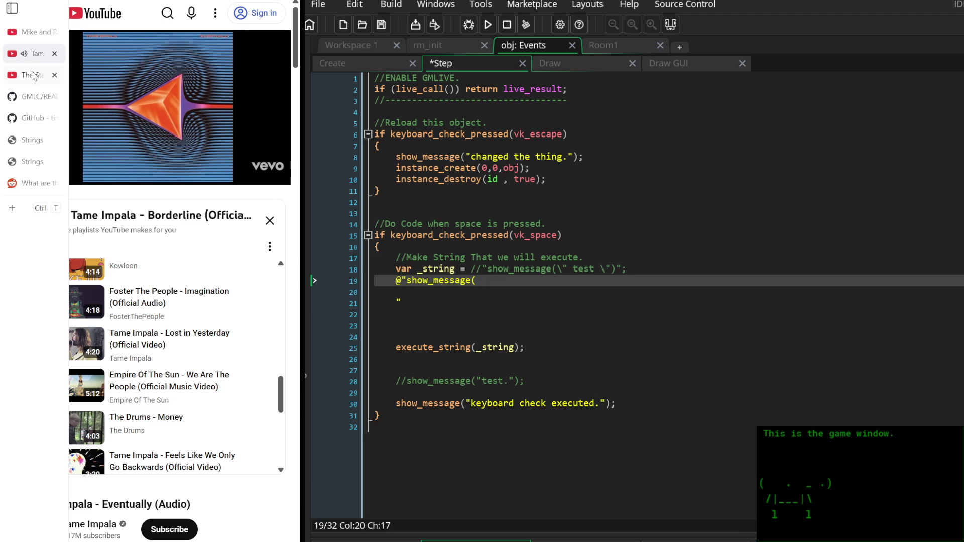
scroll(157, 351, "up", 10)
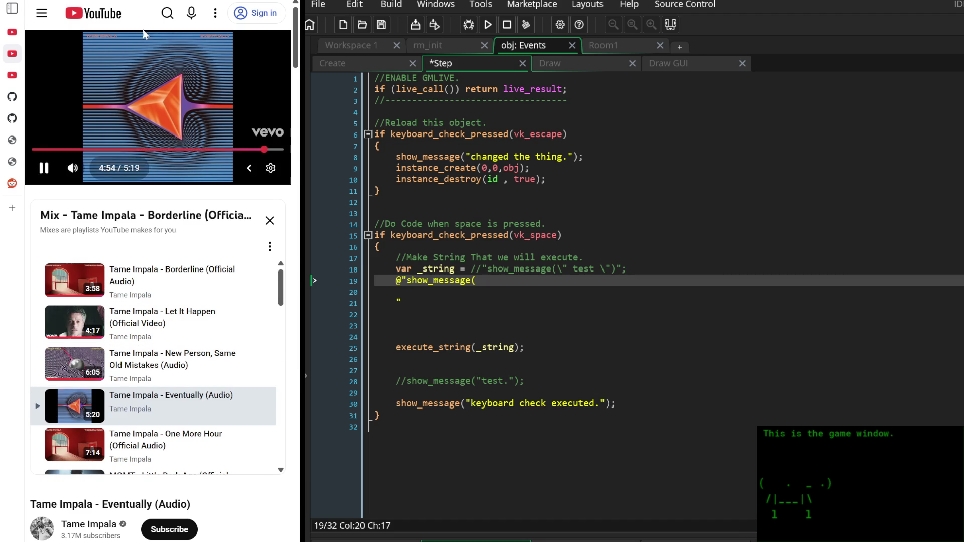
Search 'david bowie ziggy stardust full album', open the first result, and return to the Mobb Deep playlist tab
left_click(161, 20)
left_click(197, 13)
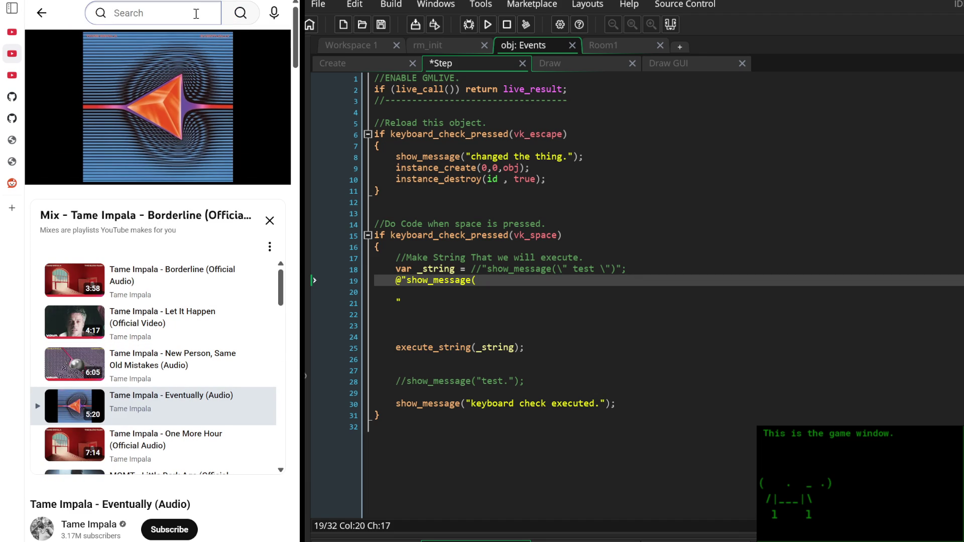
type("david bow")
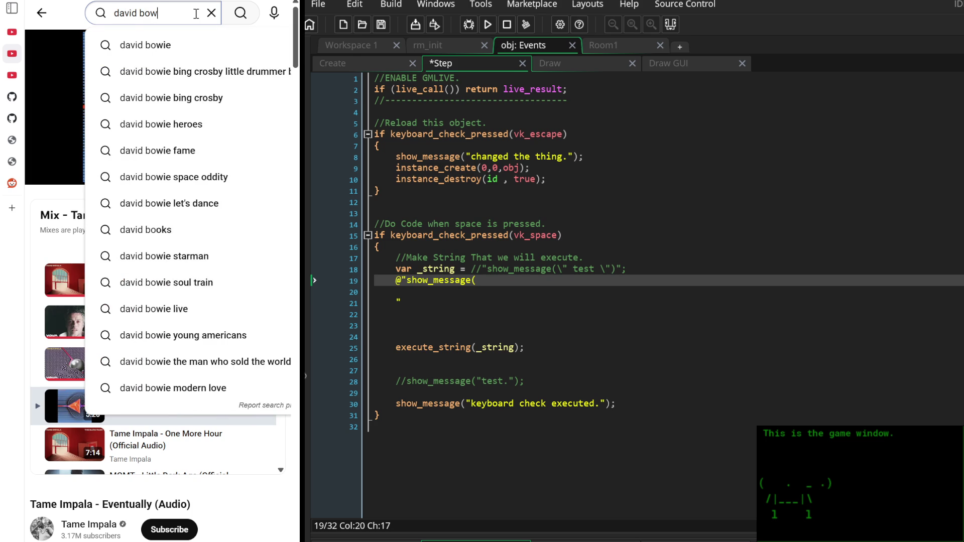
type("ieziggy sta")
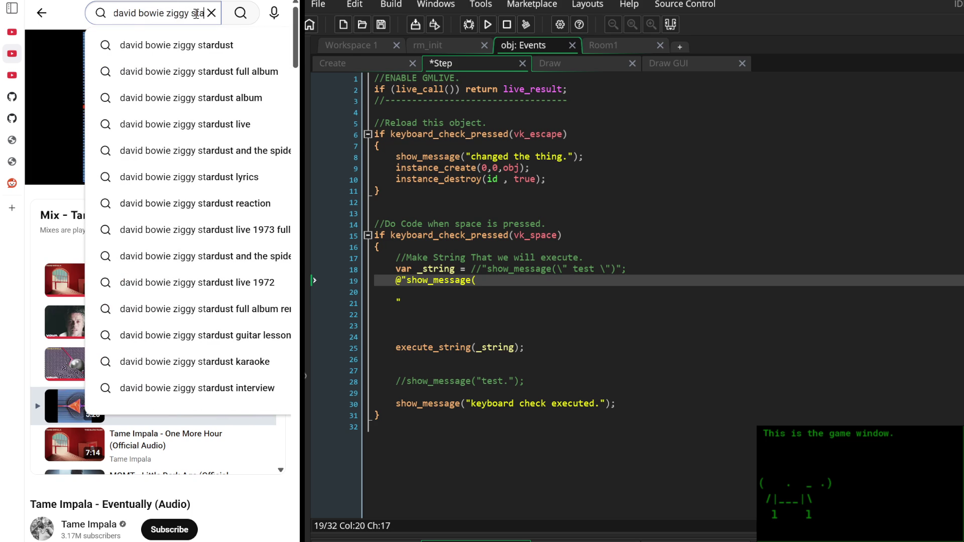
type("rdust fu")
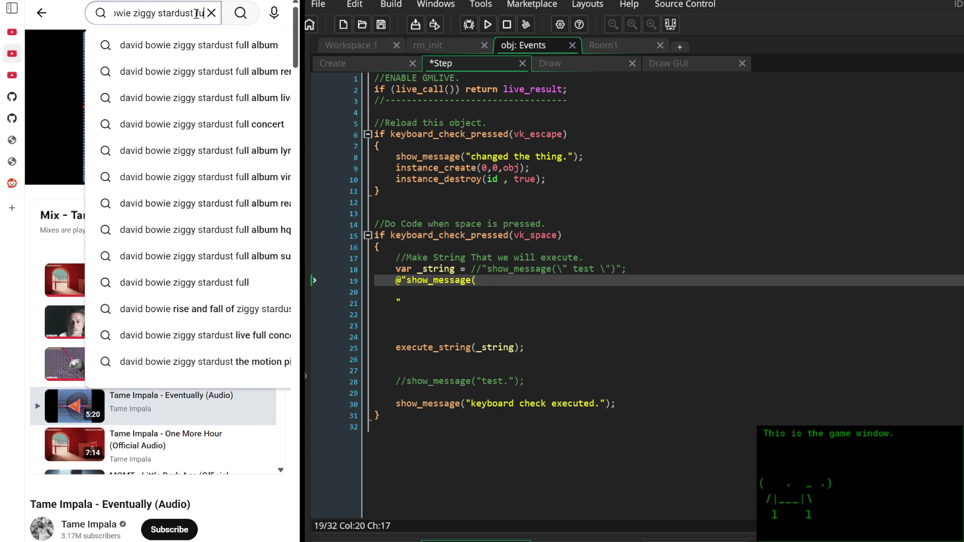
type("ll album")
left_click(214, 74)
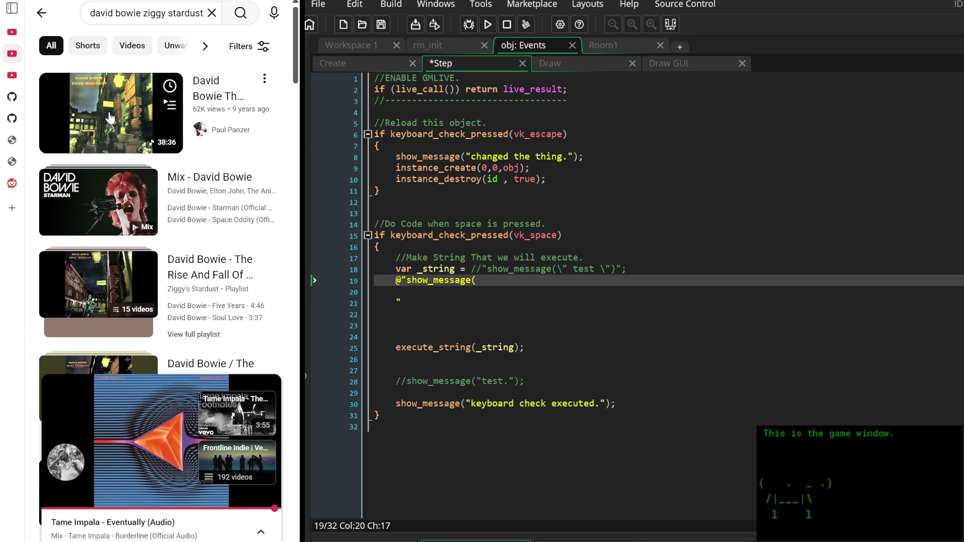
left_click(110, 118)
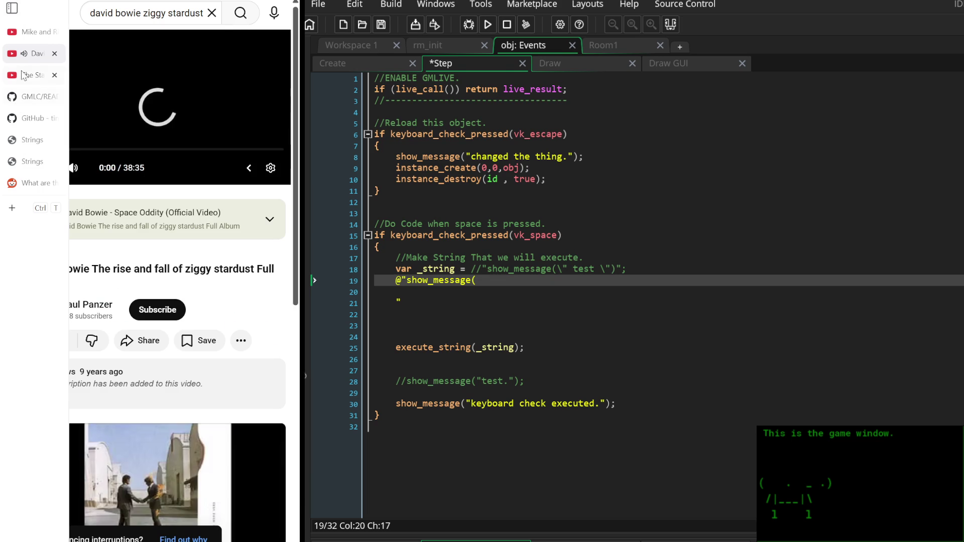
left_click(28, 75)
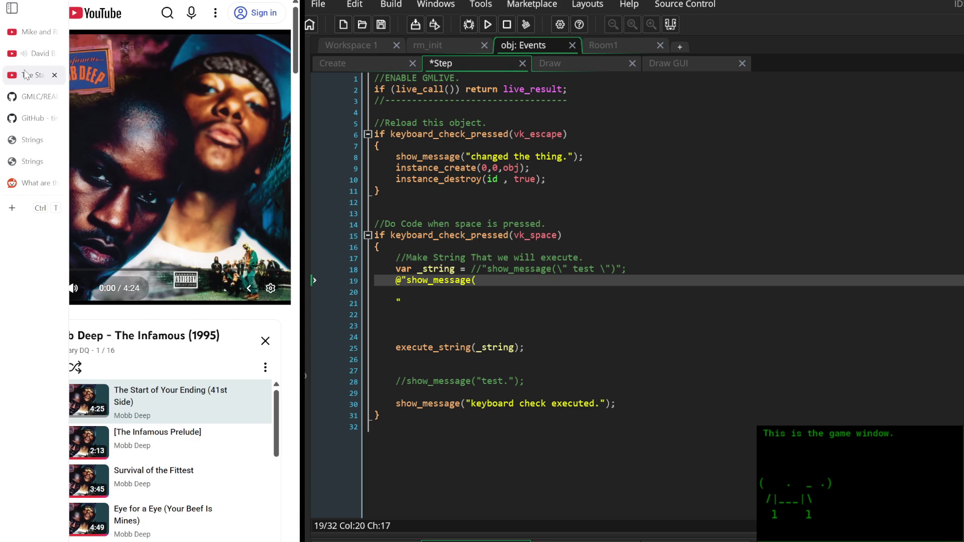
Open the GMLC README tab and scroll down to its Quickstart section
left_click(35, 97)
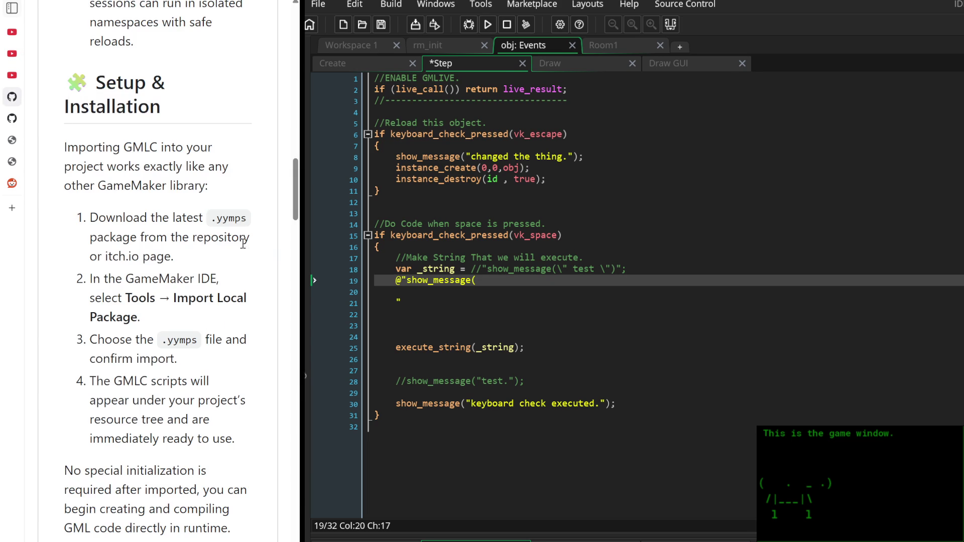
scroll(213, 241, "down", 1)
scroll(212, 241, "down", 5)
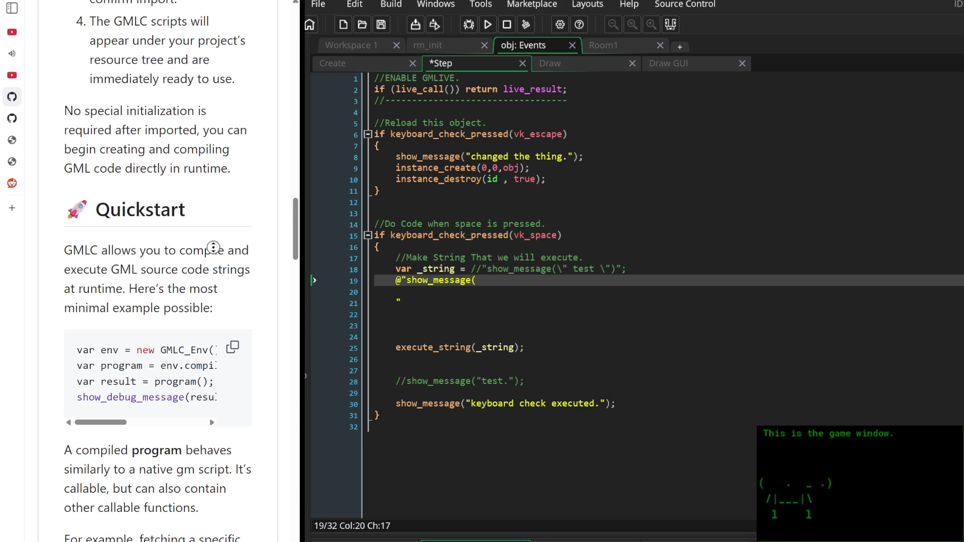
scroll(210, 270, "down", 2)
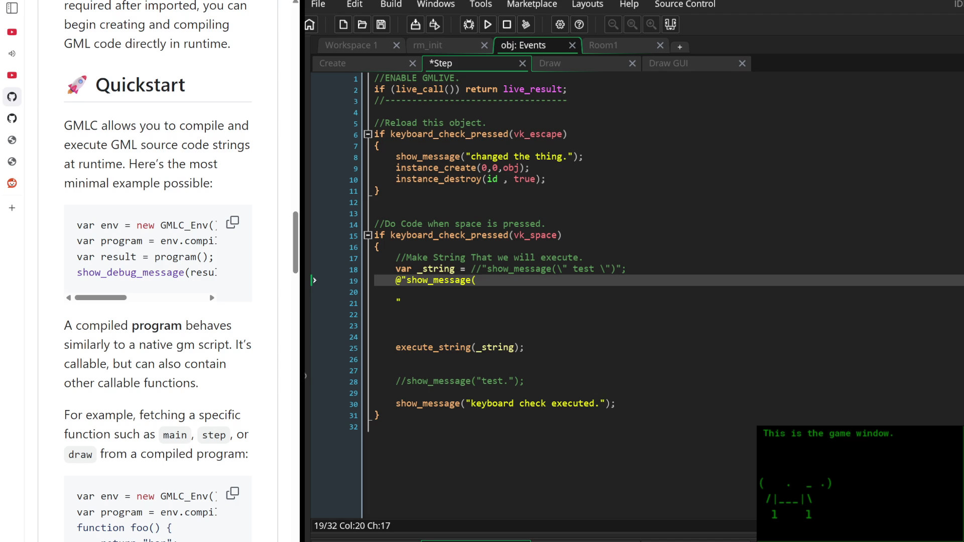
scroll(196, 368, "down", 2)
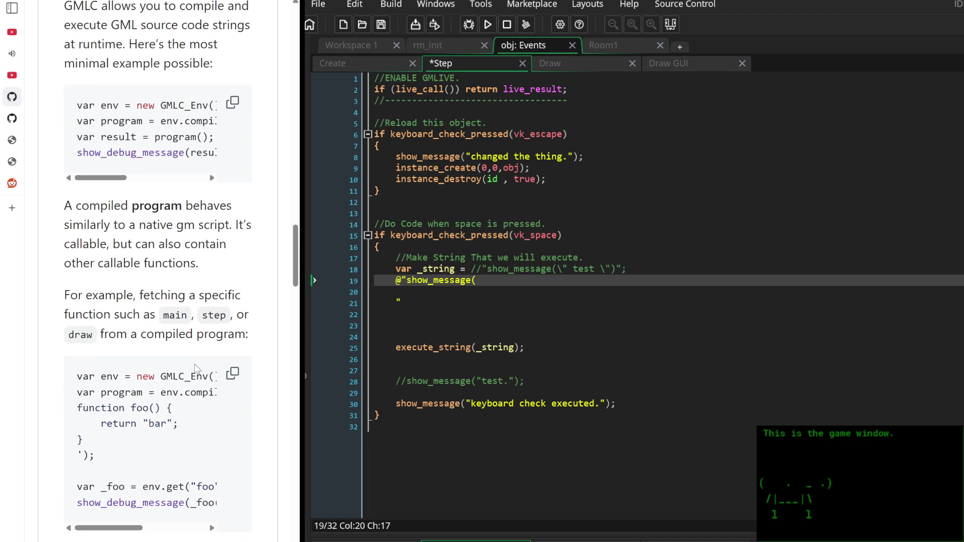
scroll(196, 367, "down", 1)
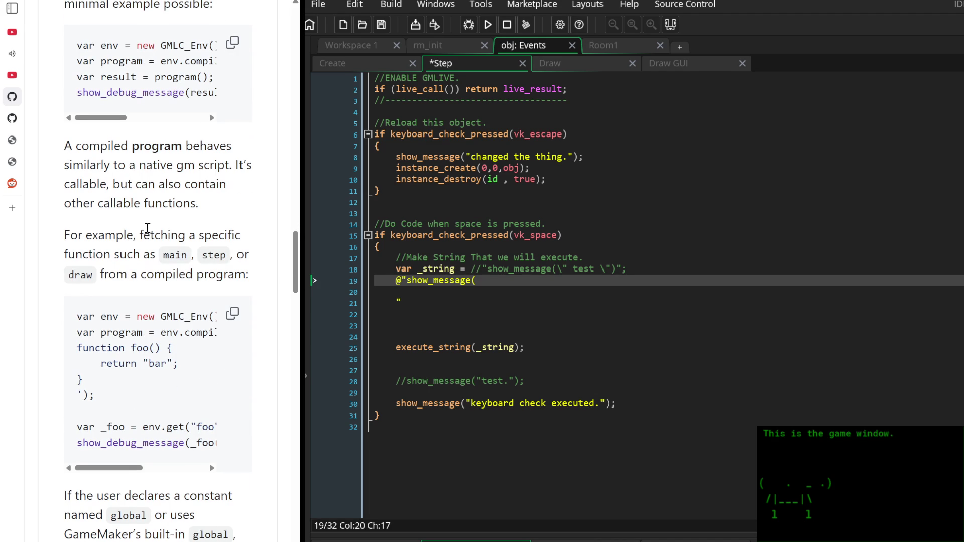
middle_click(150, 244)
scroll(150, 244, "down", 1)
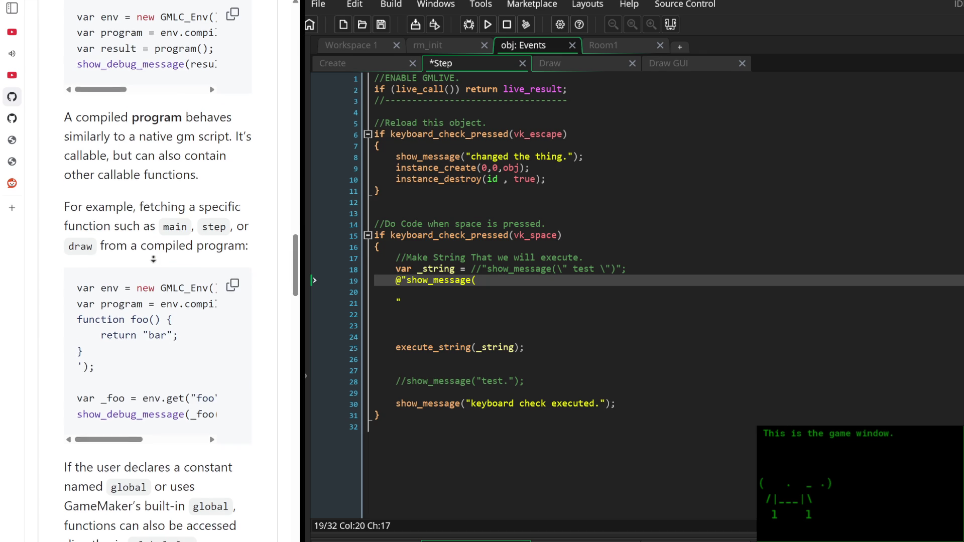
scroll(163, 189, "up", 5)
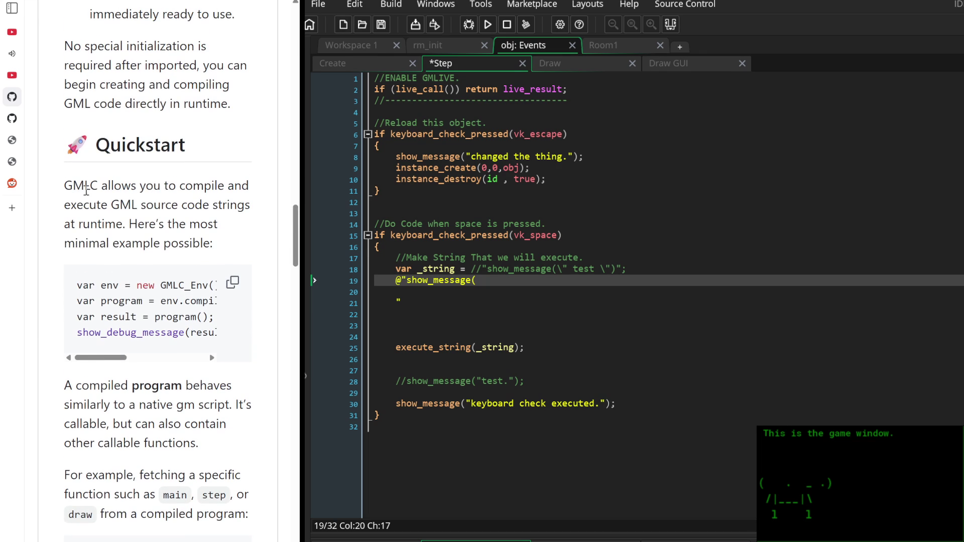
Select the paragraph describing GMLC, then scroll the Quickstart code block sideways
mouse_move(64, 184)
left_mouse_down()
mouse_move(114, 223)
mouse_move(213, 251)
left_mouse_up()
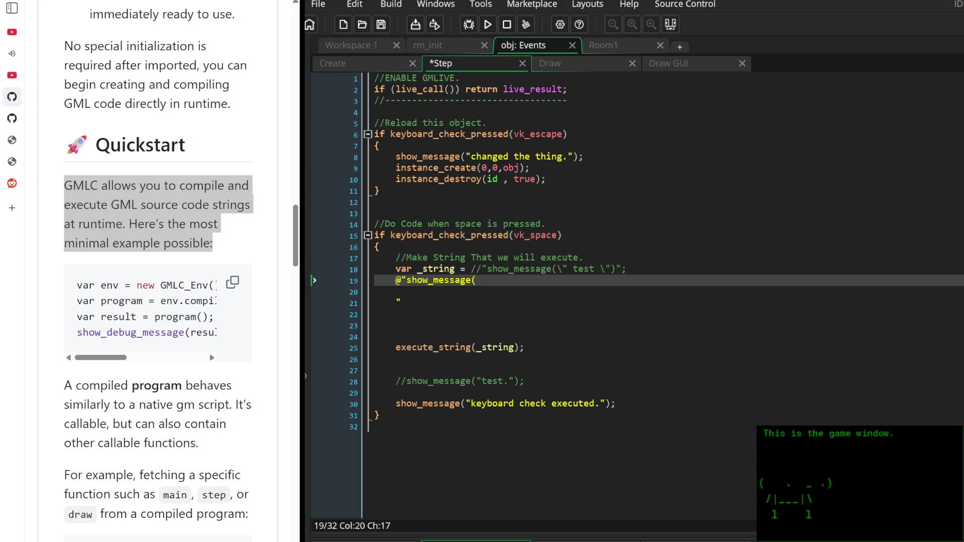
left_click(174, 236)
scroll(174, 236, "down", 3)
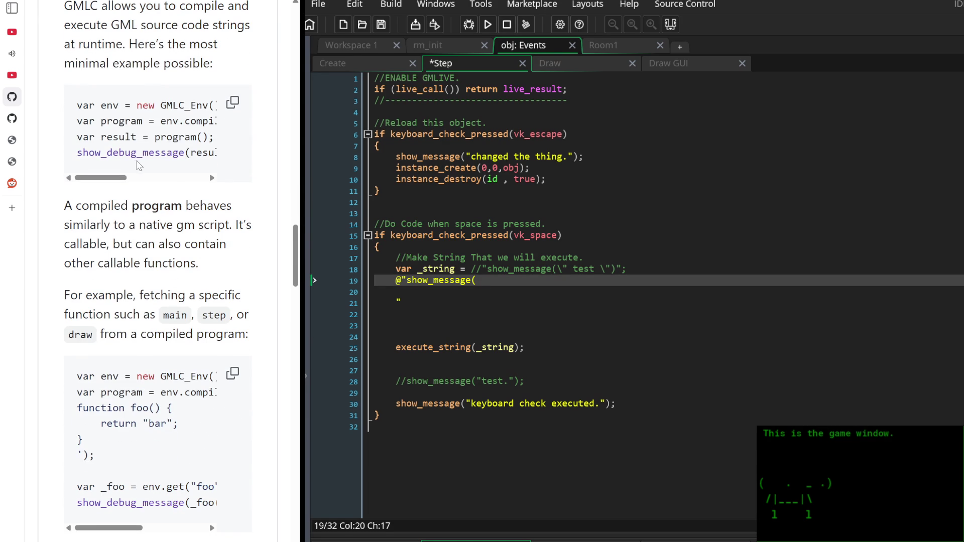
scroll(136, 166, "right", 3)
scroll(149, 182, "left", 1)
mouse_move(147, 179)
left_mouse_down()
mouse_move(103, 181)
mouse_move(124, 180)
left_mouse_up()
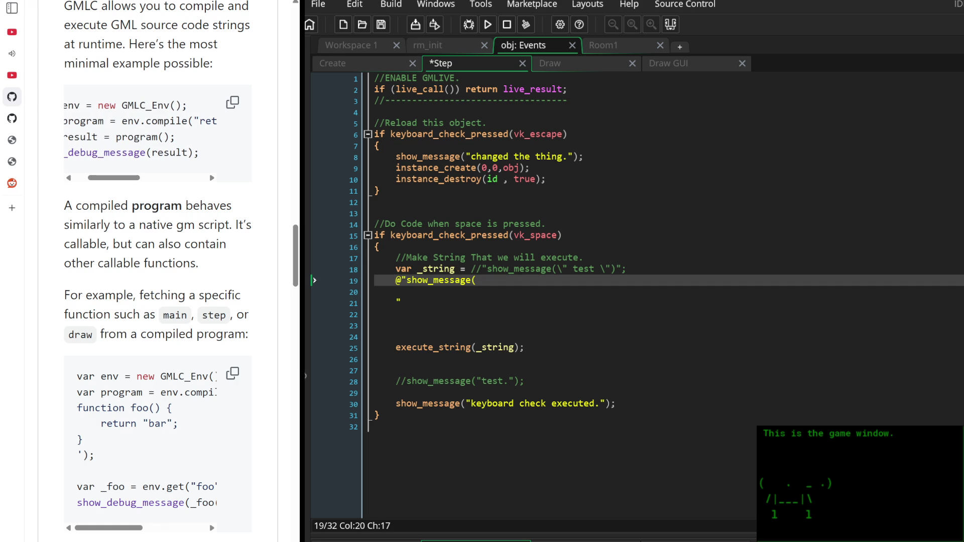
left_click(522, 293)
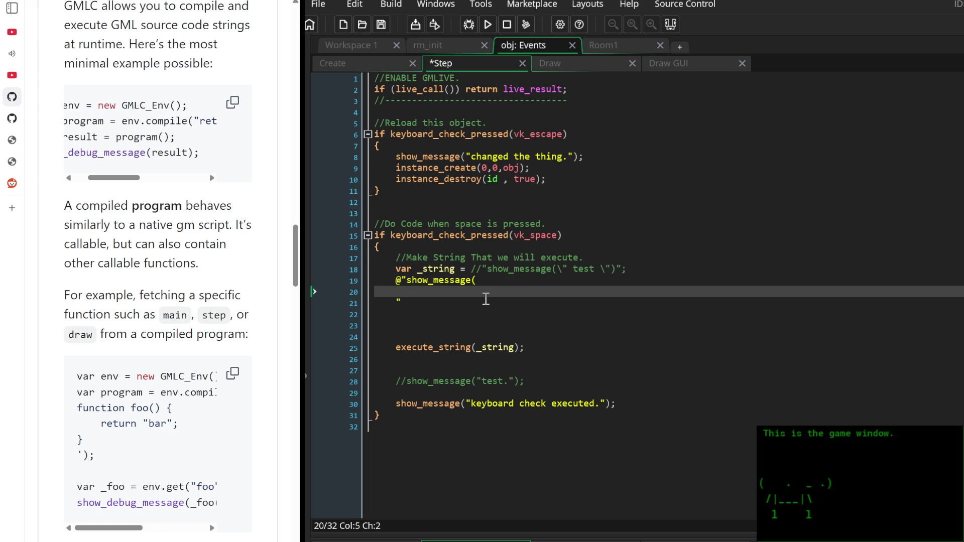
Remove the @ and the trailing comment, joining the show_message line onto line 18
key("Up")
key("Delete")
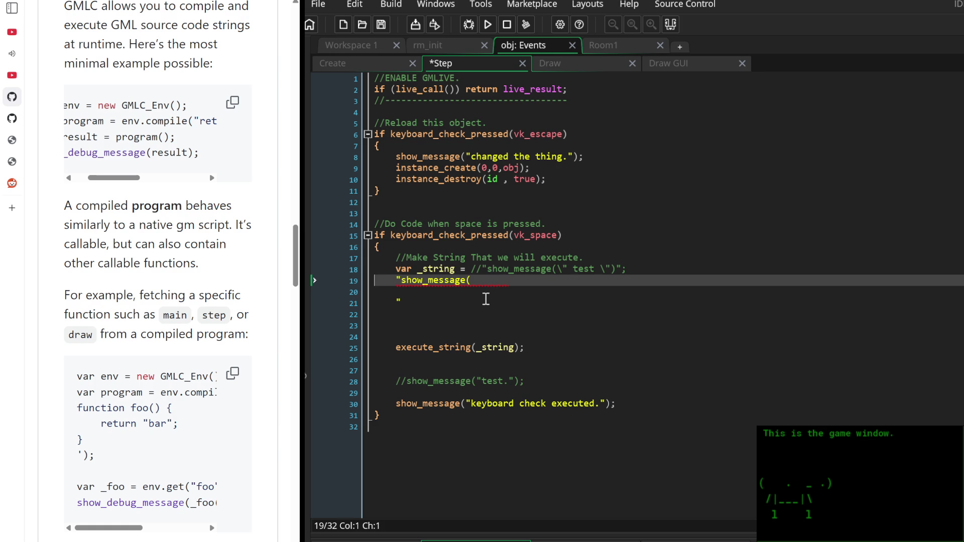
key("Up")
key("End")
key("BackSpace")
key("BackSpace")
key("BackSpace")
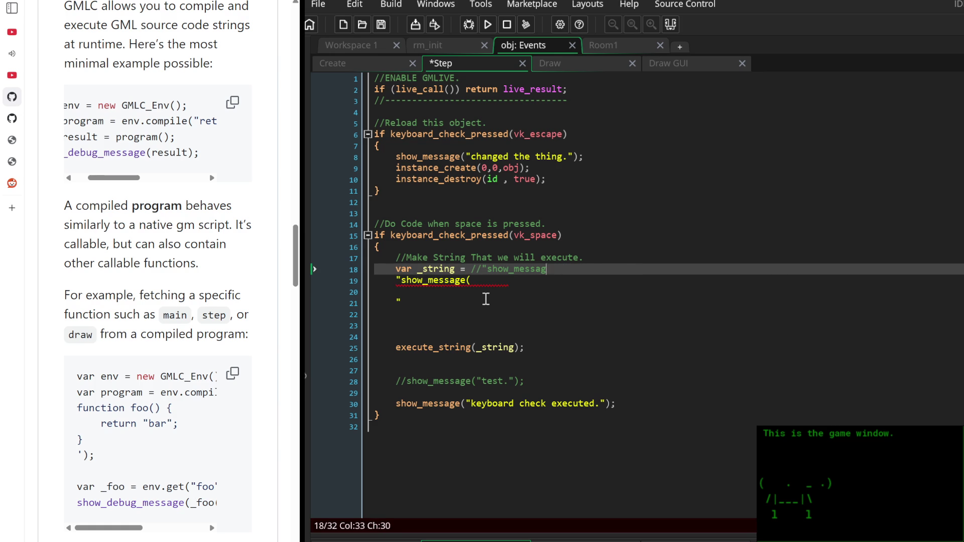
key("Delete")
key("Delete")
key("Delete")
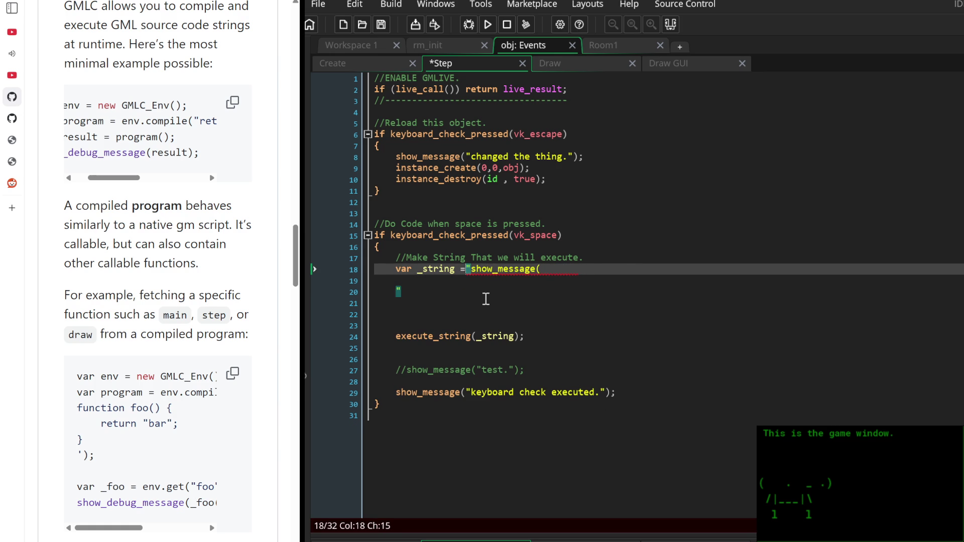
key("Down")
key("Down")
key("BackSpace")
key("BackSpace")
key("BackSpace")
Escape the inner quotes and fill the show_message string with 'cool text goes here.'
key("BackSpace")
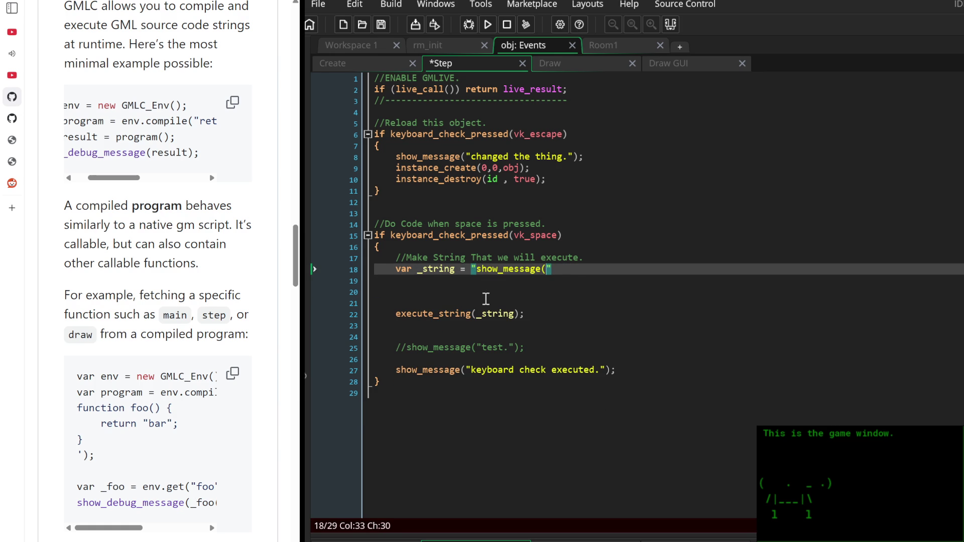
type(");")
key("Left")
key("Left")
type("\"\"\\")
key("Right")
type("\\")
key("Right")
key("Right")
key("Right")
key("BackSpace")
type(";")
key("Left")
key("Left")
key("Left")
type("+")
key("Left")
key("BackSpace")
type("cool text goes here.")
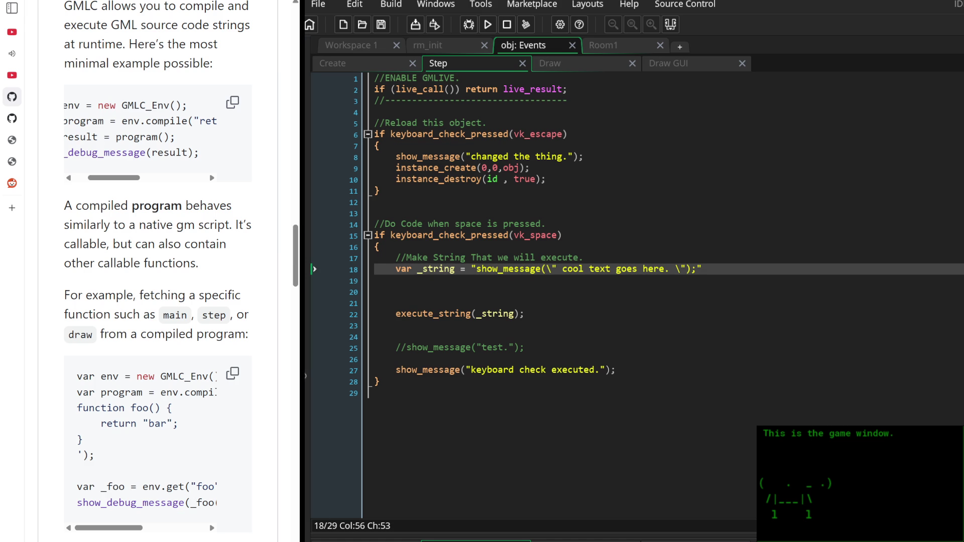
Scroll the GMLC README to the foo function example, then place the cursor on empty line 24
scroll(195, 247, "up", 2)
scroll(160, 345, "down", 1)
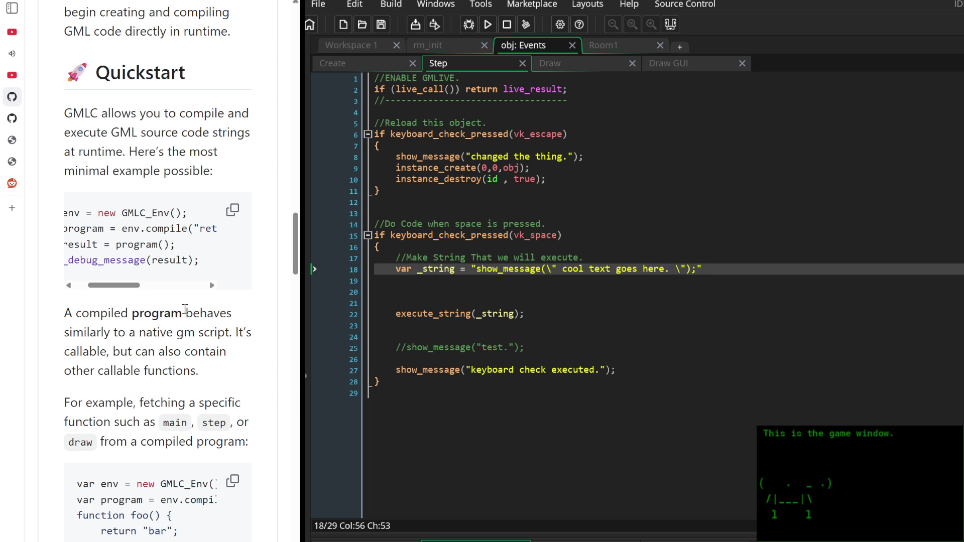
scroll(168, 312, "down", 1)
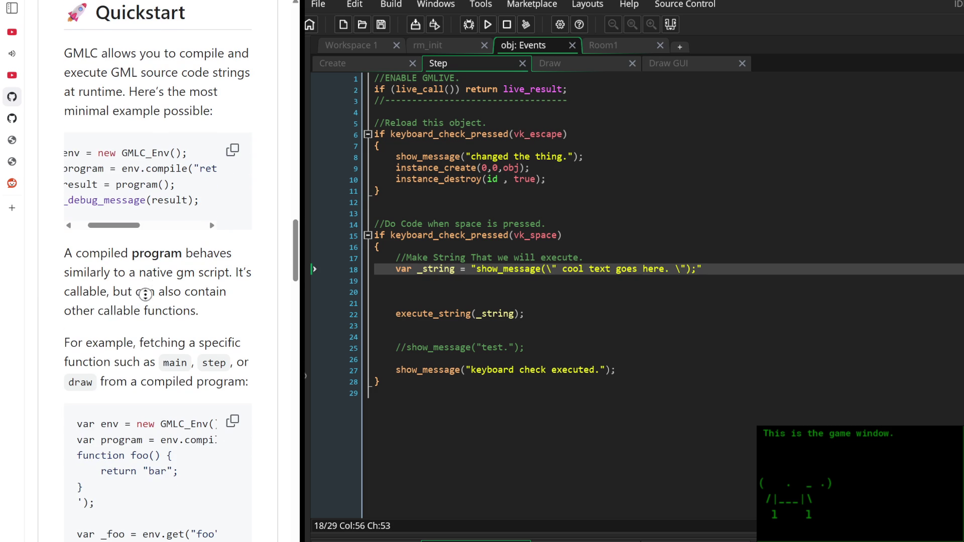
scroll(144, 321, "down", 1)
scroll(145, 322, "down", 1)
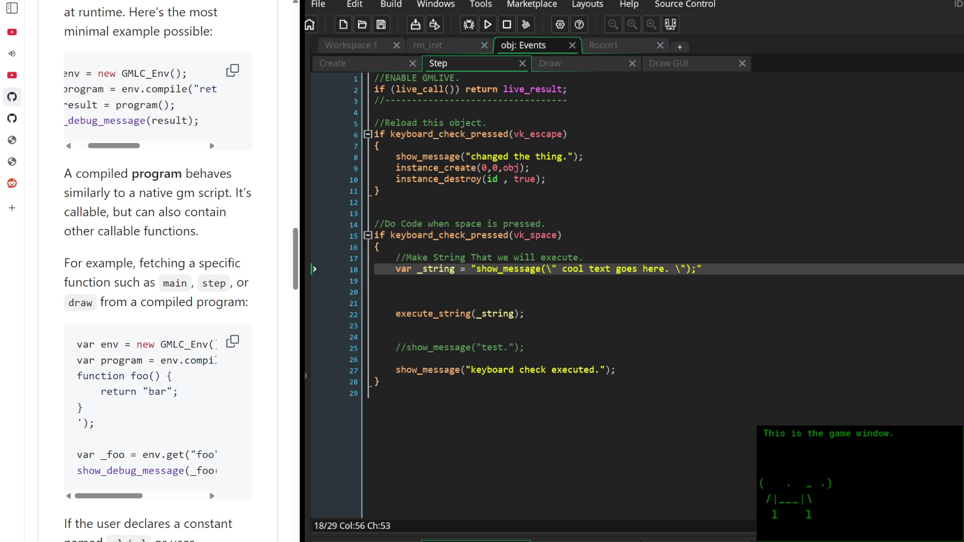
left_click(718, 336)
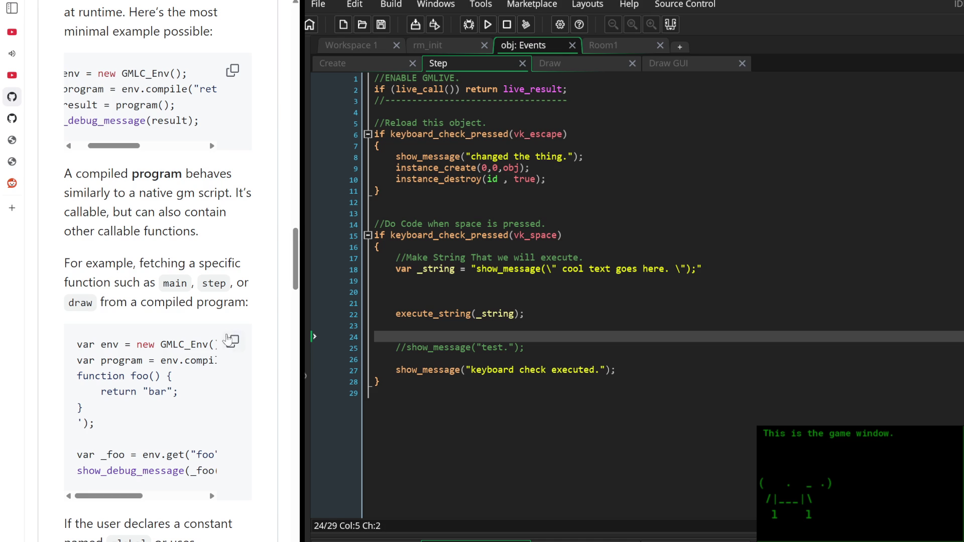
scroll(181, 367, "down", 3)
scroll(233, 392, "down", 2)
scroll(214, 319, "up", 4)
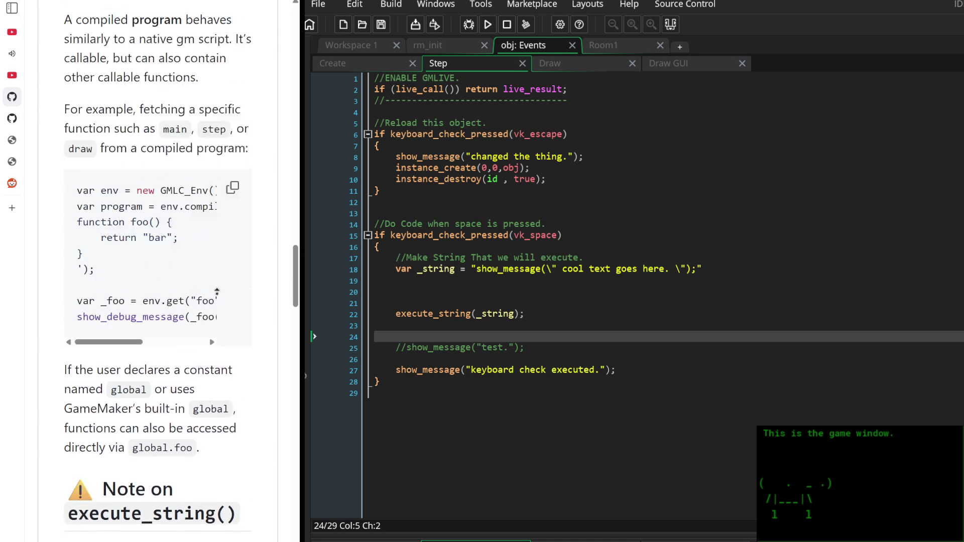
scroll(214, 319, "up", 5)
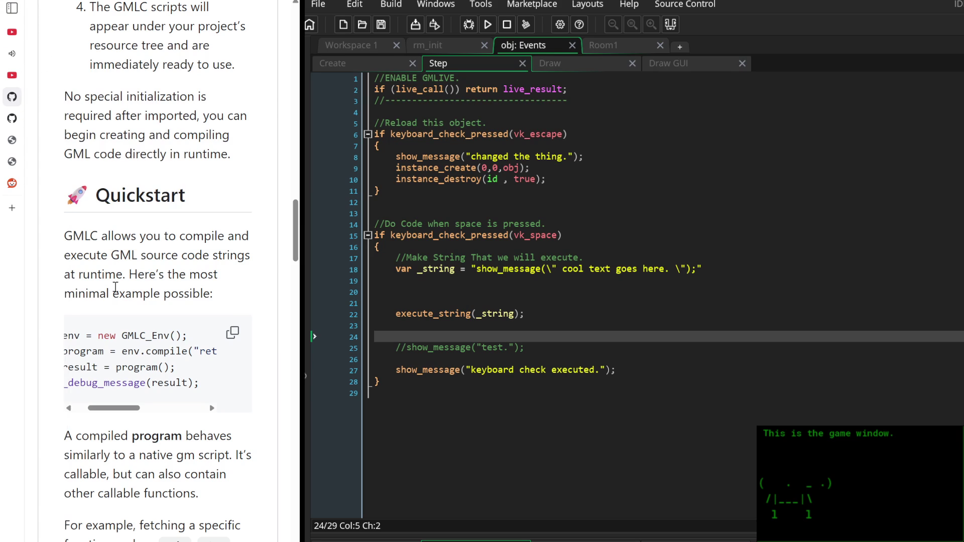
scroll(115, 286, "down", 4)
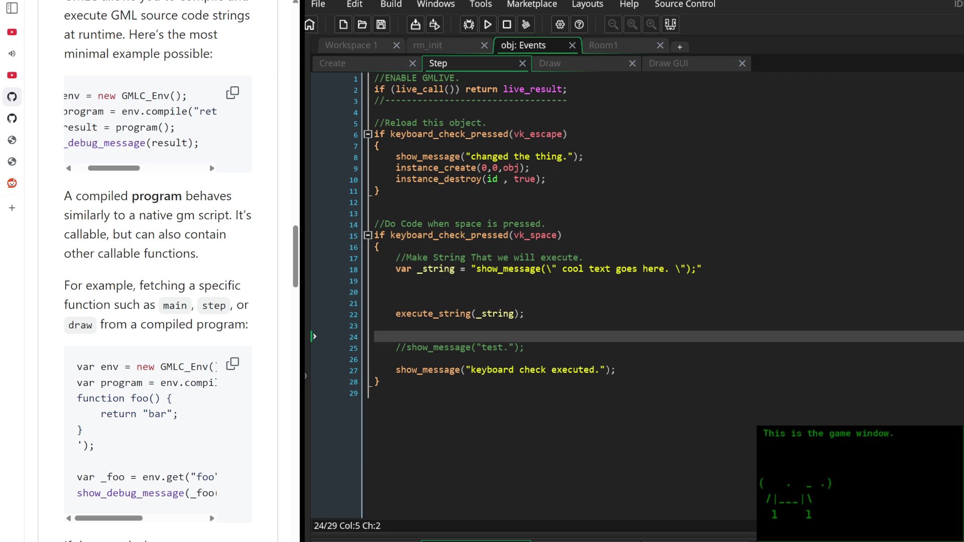
scroll(158, 271, "down", 1)
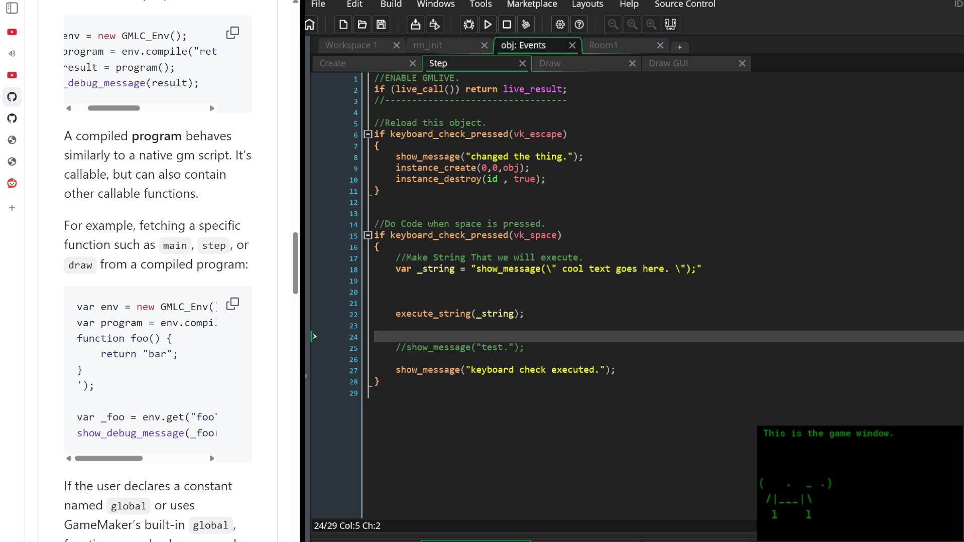
scroll(157, 271, "down", 2)
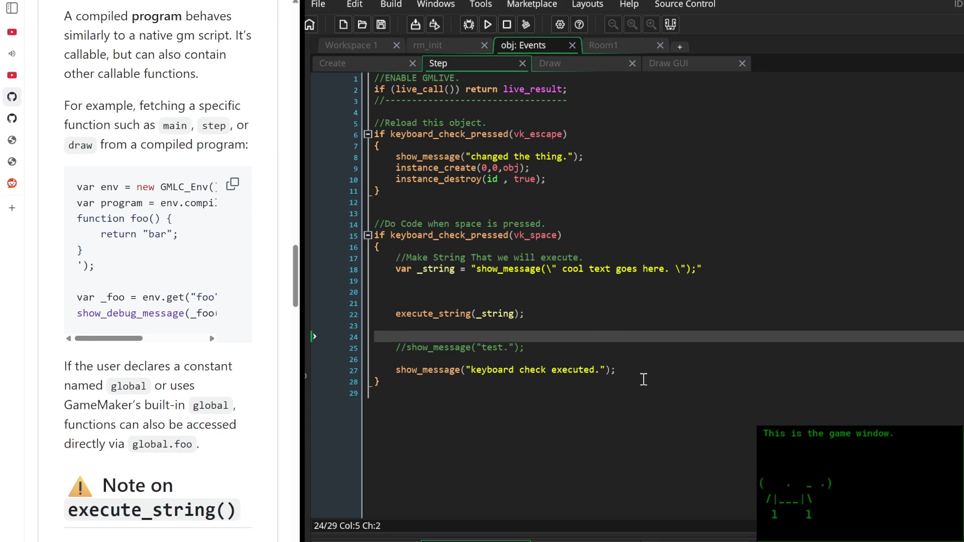
left_click_drag(642, 375, 552, 326)
Delete the selected show_message lines and insert blank lines above execute_string
key("BackSpace")
key("BackSpace")
key("Up")
key("Return")
key("Return")
key("Return")
key("Return")
key("Return")
key("Return")
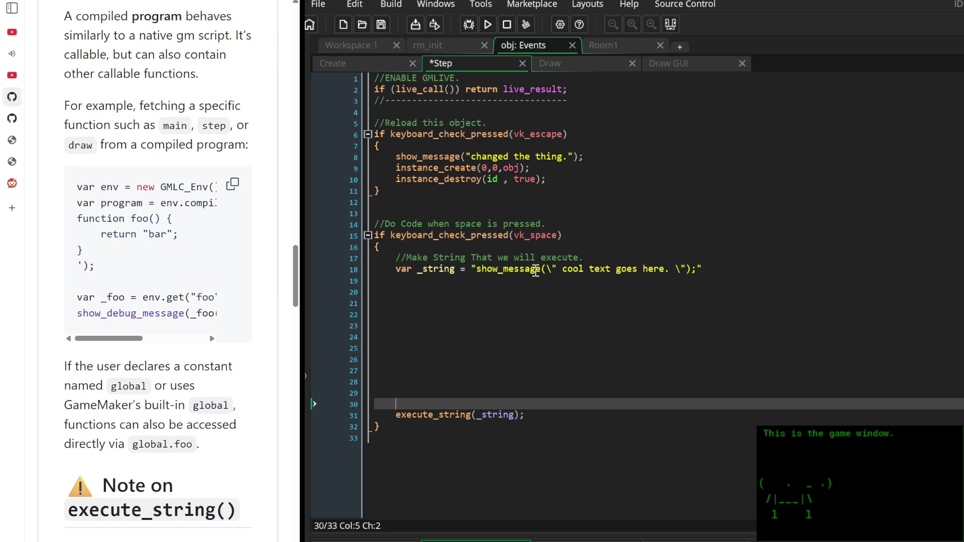
key("Up")
key("Up")
key("Up")
key("Up")
key("Up")
key("Up")
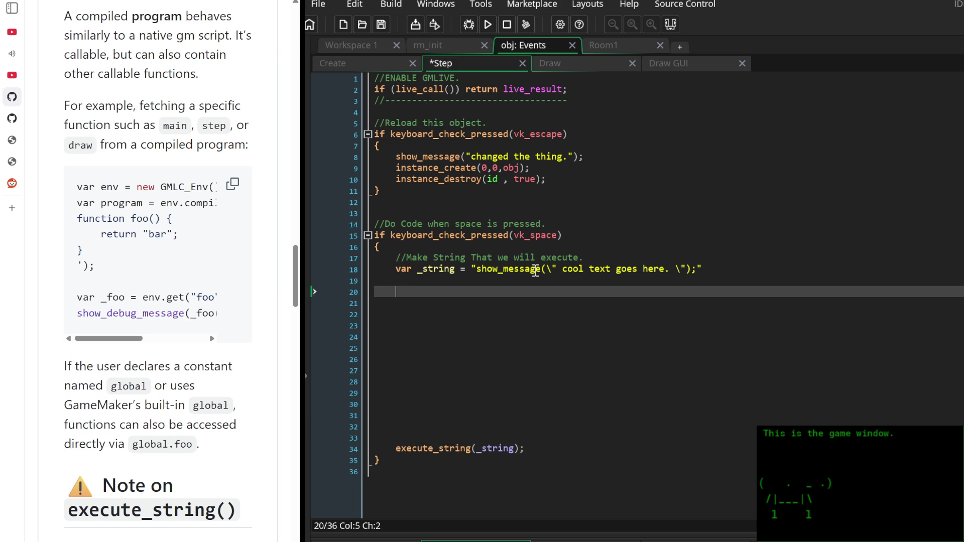
Comment out execute_string(_string) with Ctrl+K and settle on empty line 20
key("Down")
key("Down")
key("Down")
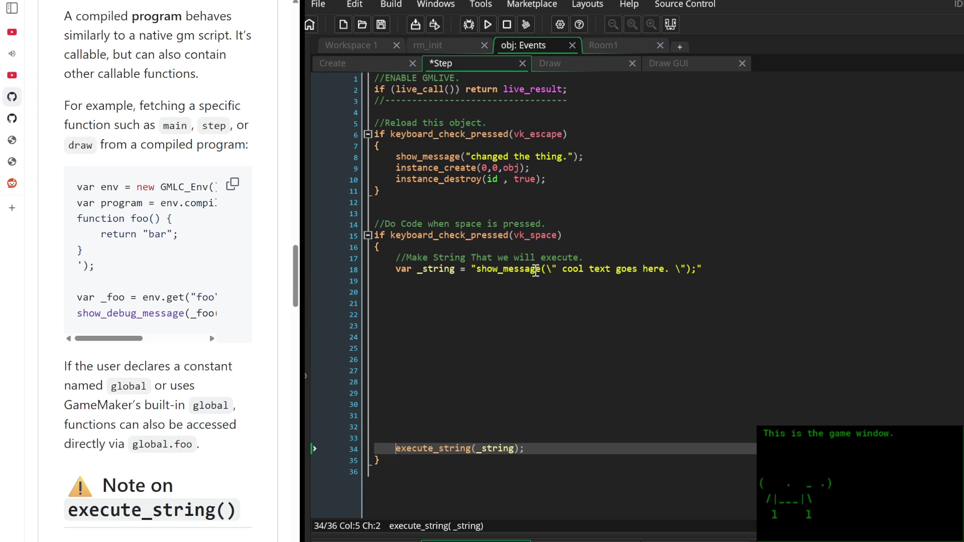
key("ctrl+k")
key("Up")
key("Up")
key("Up")
key("Down")
key("Down")
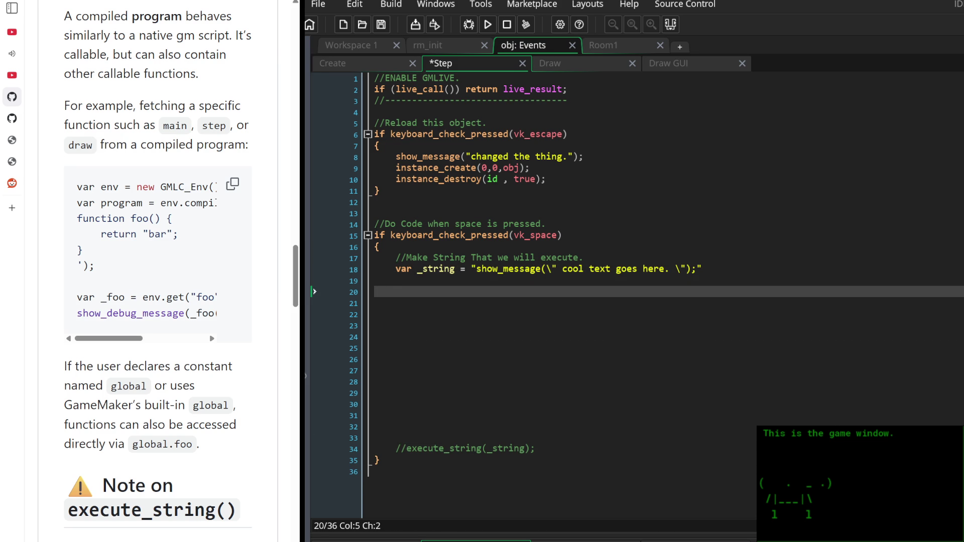
scroll(150, 251, "right", 5)
scroll(150, 251, "left", 5)
Scroll the README back to the Quickstart example beginning var env = new GMLC_Env( and reset its code block left
scroll(150, 271, "down", 3)
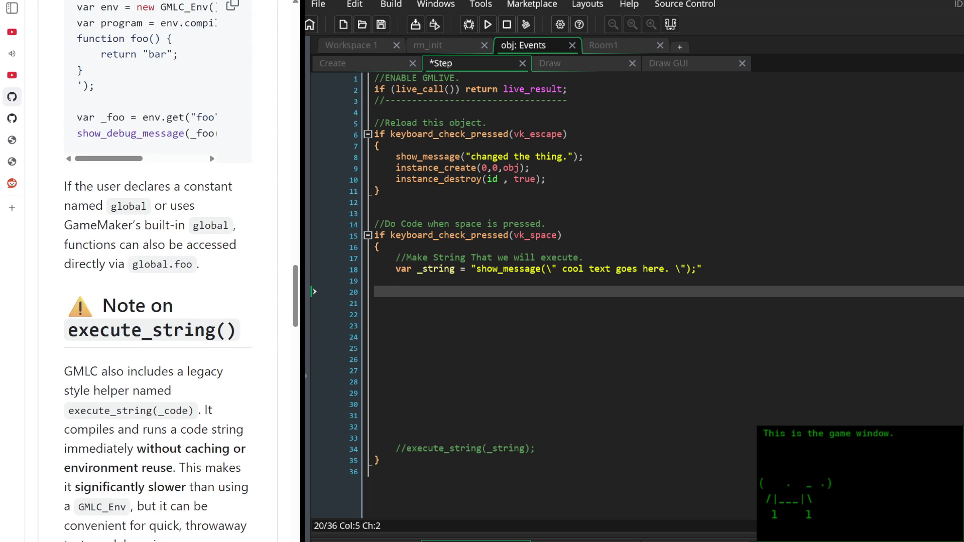
scroll(165, 214, "down", 1)
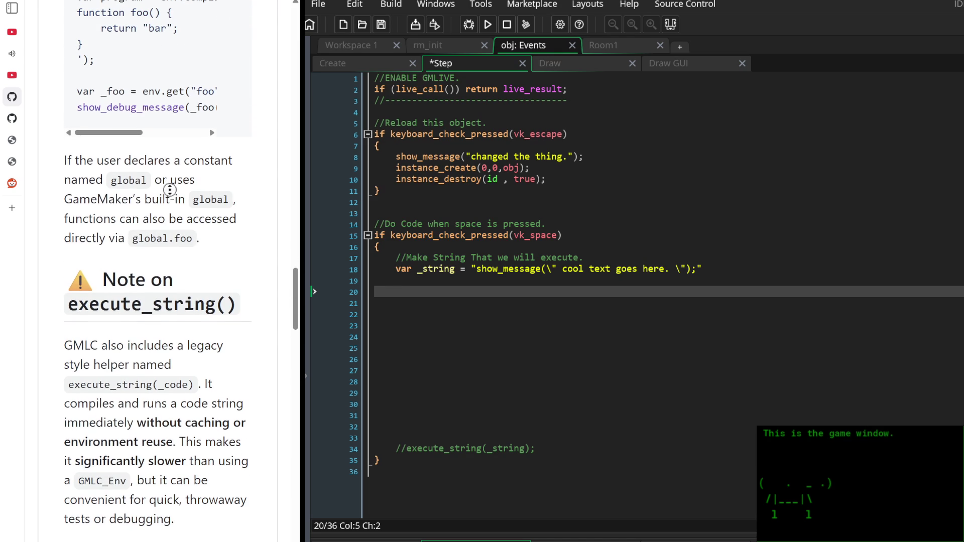
scroll(171, 171, "up", 8)
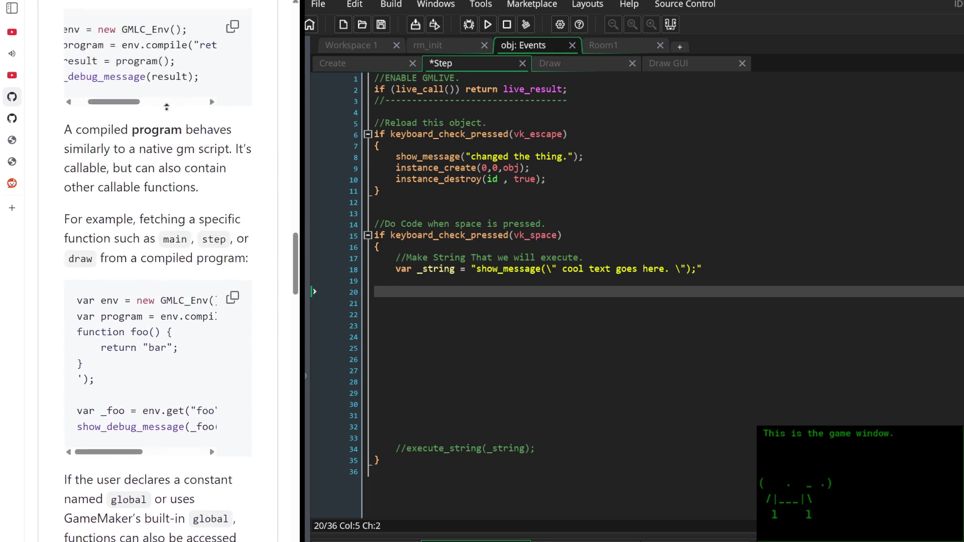
scroll(166, 106, "up", 3)
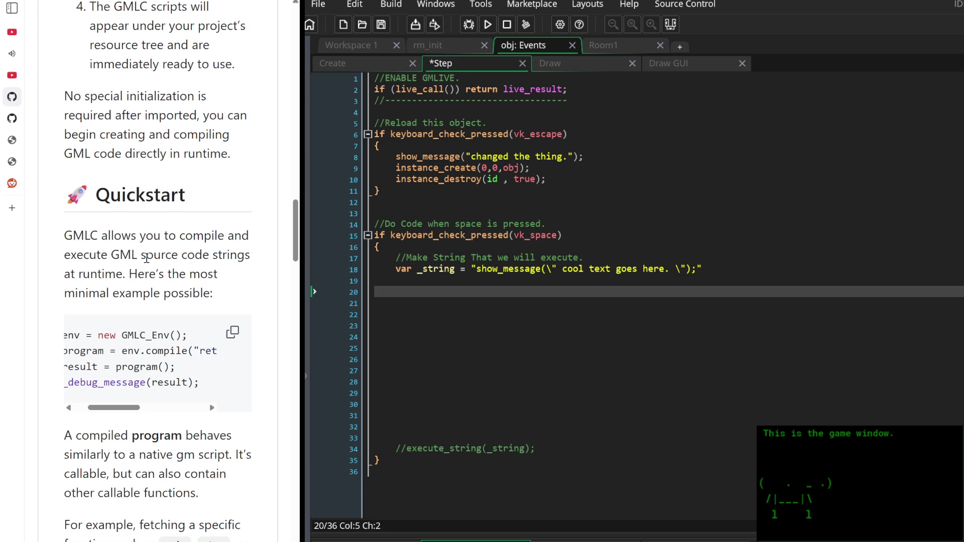
scroll(137, 353, "left", 2)
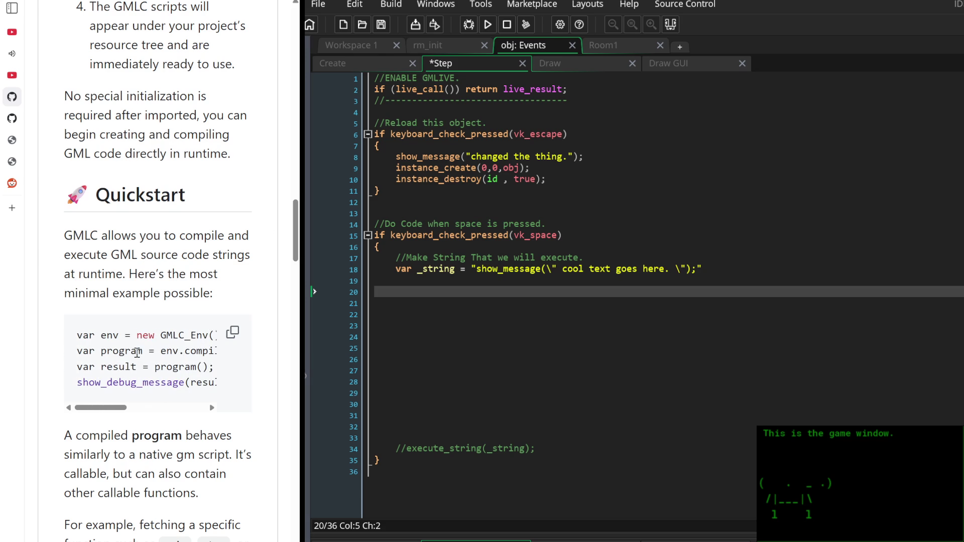
scroll(137, 352, "down", 1)
left_click_drag(116, 347, 147, 358)
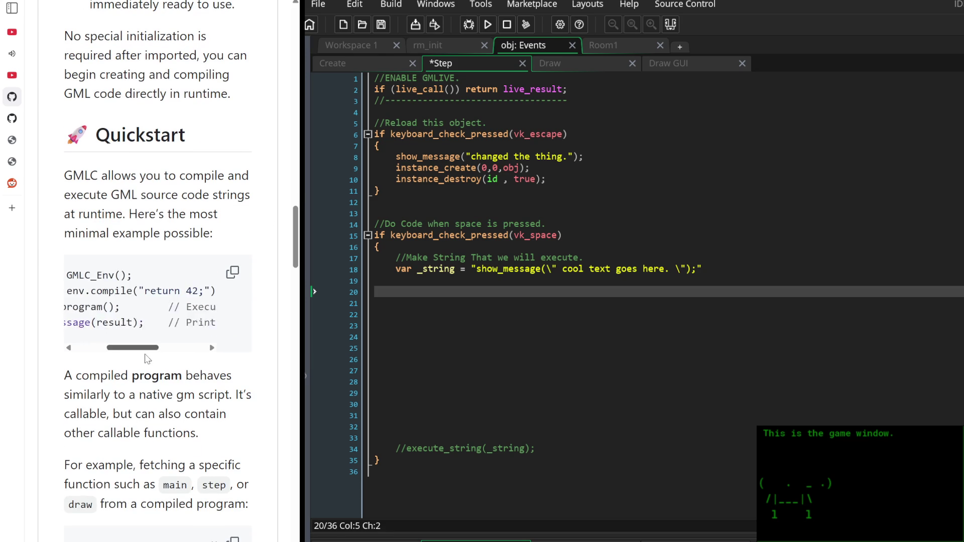
scroll(147, 351, "left", 3)
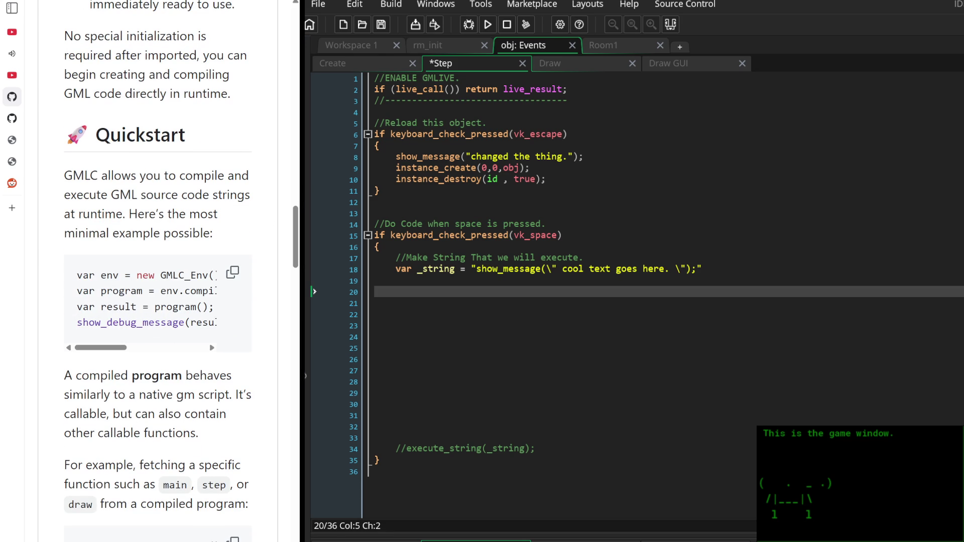
Type var env = new GMLC_Env(); on line 20 and start a new line below it
type("var env = n")
type("ew ")
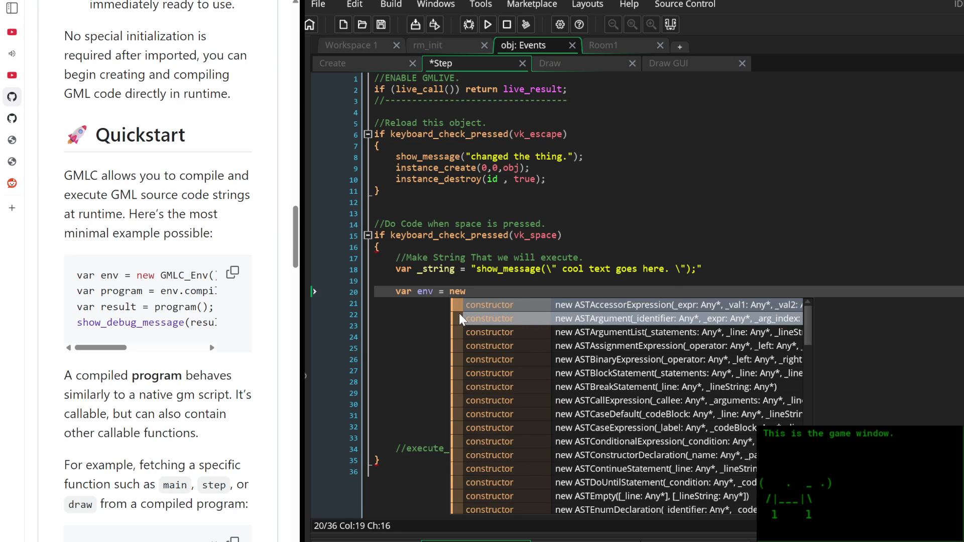
type("GML")
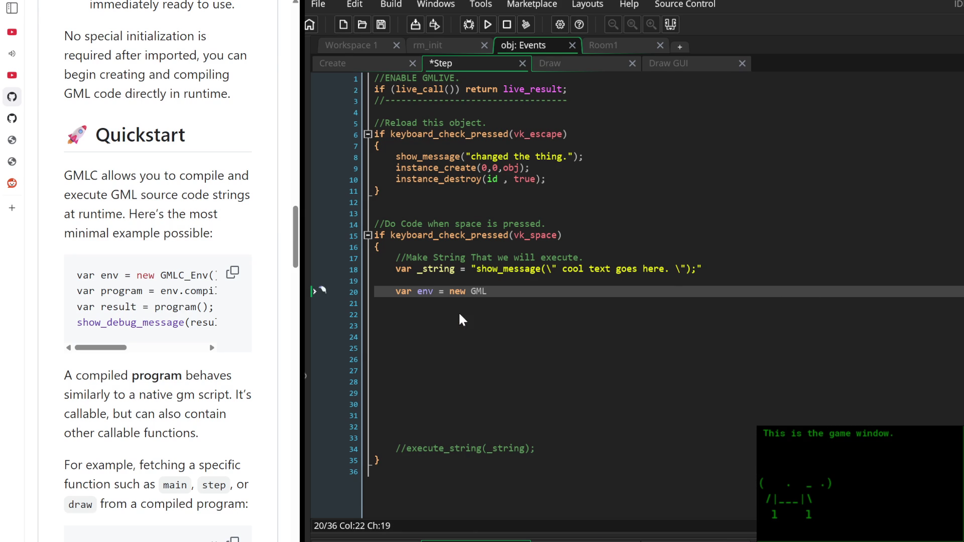
type("C_")
scroll(158, 301, "right", 3)
scroll(158, 301, "left", 3)
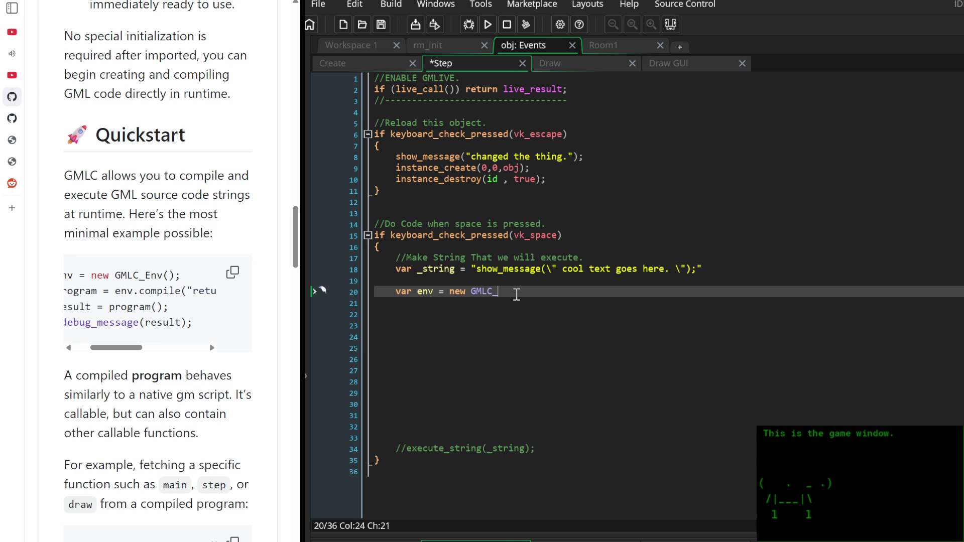
type("Env")
type("();")
key("Return")
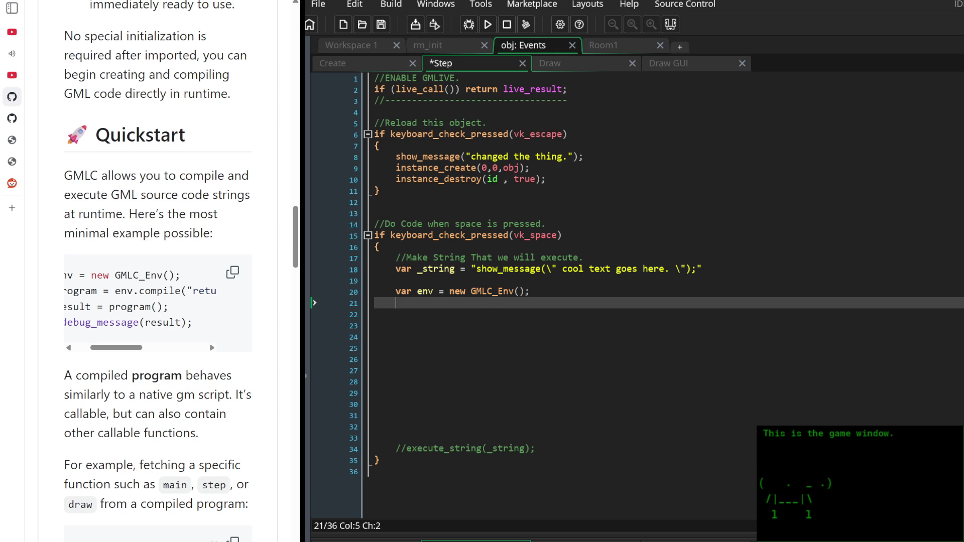
Read down the GMLC README to the Note on execute_string() section, highlighting passages along the way
scroll(176, 355, "down", 3)
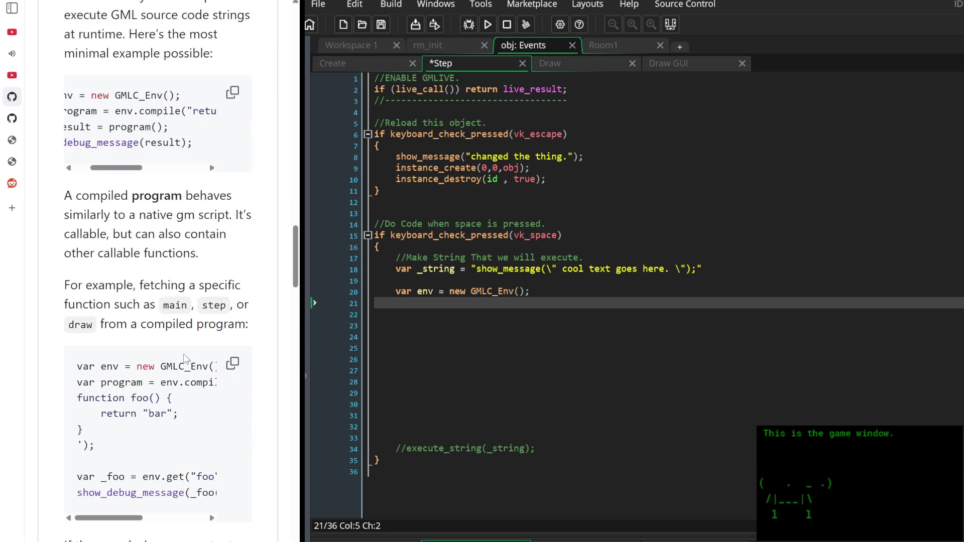
mouse_move(65, 195)
left_mouse_down()
mouse_move(85, 215)
mouse_move(183, 252)
mouse_move(231, 324)
mouse_move(152, 279)
mouse_move(203, 285)
mouse_move(97, 324)
mouse_move(133, 304)
left_mouse_up()
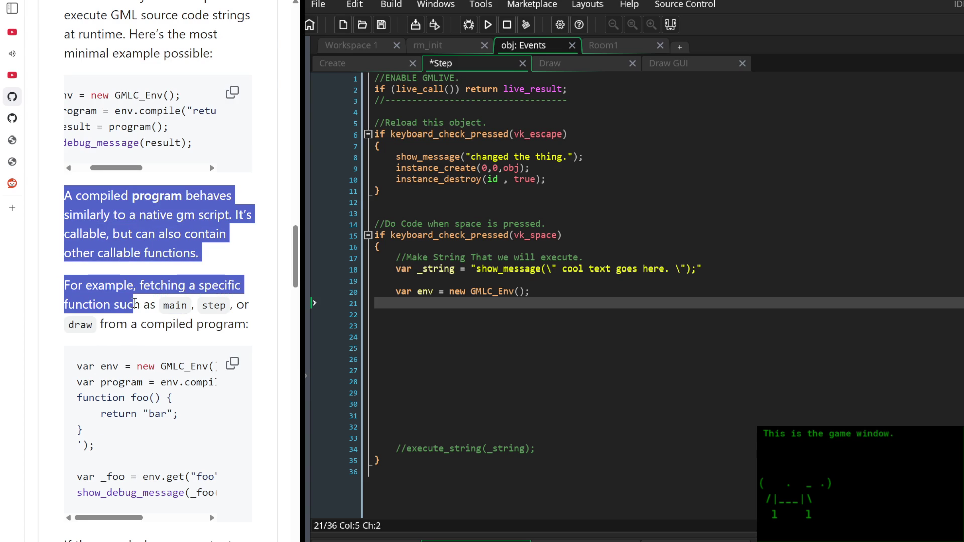
left_click(141, 298)
scroll(142, 347, "down", 2)
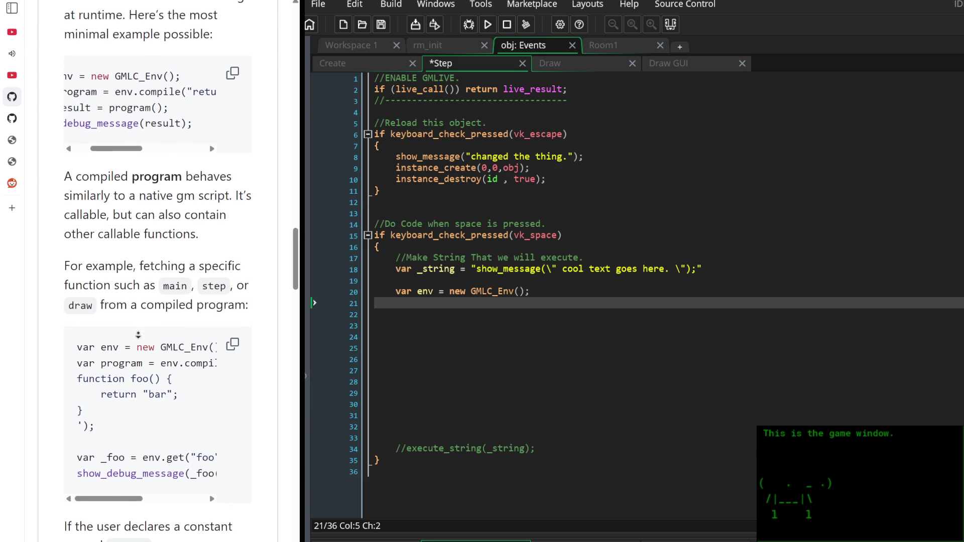
mouse_move(108, 439)
left_mouse_down()
mouse_move(132, 438)
mouse_move(85, 431)
left_mouse_up()
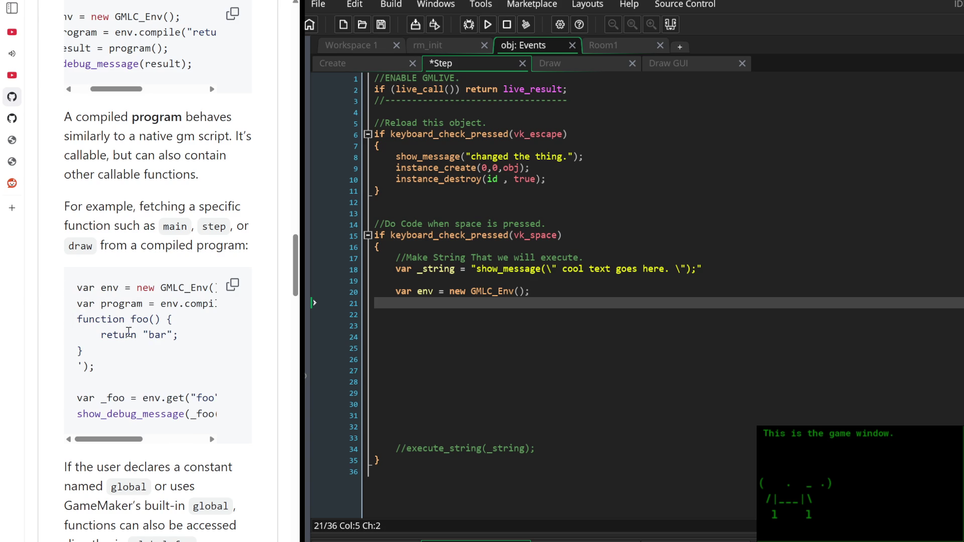
scroll(131, 316, "down", 1)
mouse_move(109, 381)
left_mouse_down()
mouse_move(150, 385)
mouse_move(108, 382)
mouse_move(106, 369)
left_mouse_up()
scroll(124, 332, "down", 2)
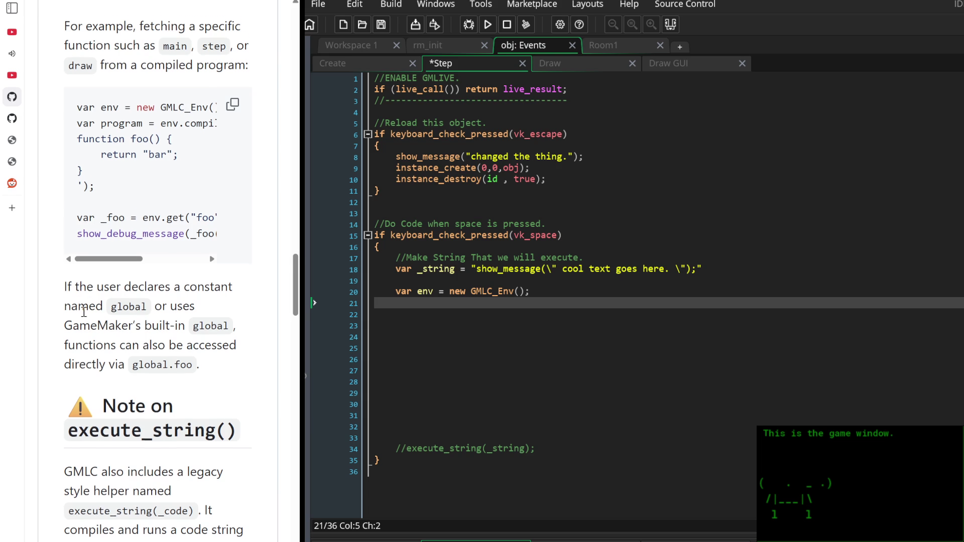
scroll(84, 312, "down", 2)
mouse_move(161, 190)
left_mouse_down()
mouse_move(182, 211)
mouse_move(160, 192)
left_mouse_up()
left_click(161, 191)
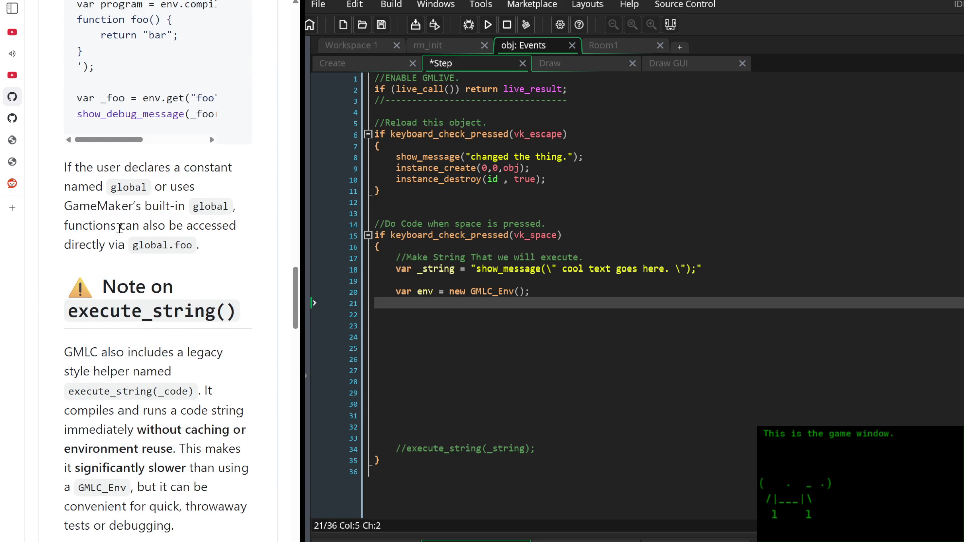
scroll(158, 243, "down", 3)
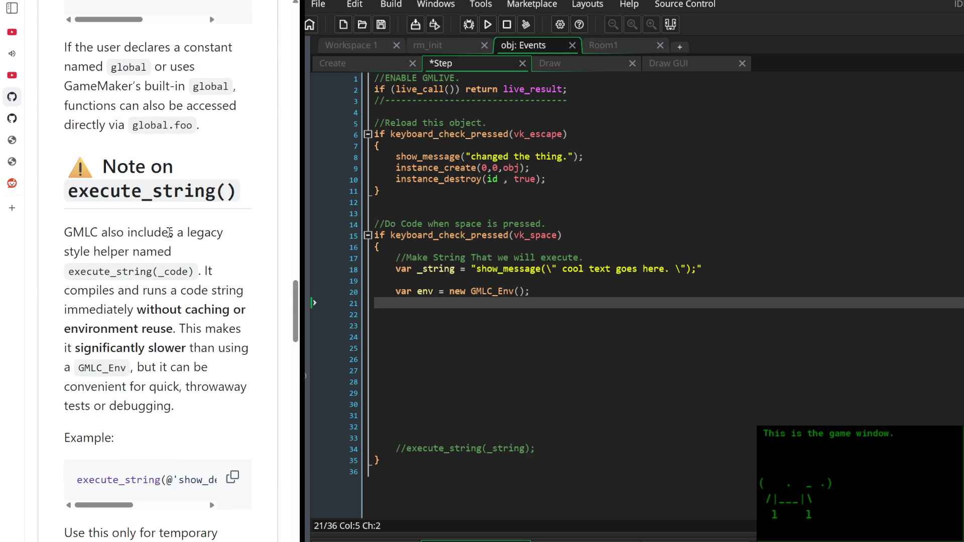
key("alt+Tab")
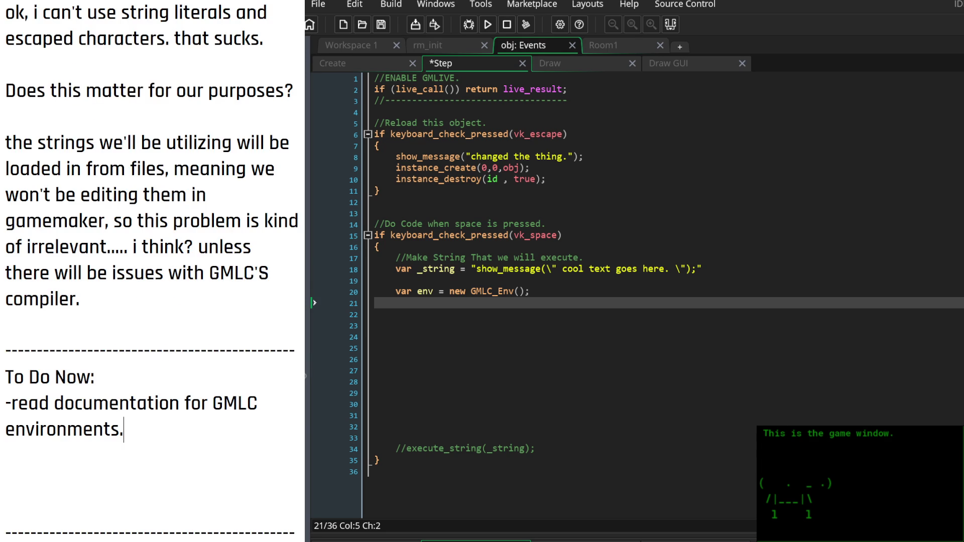
Delete the string-literal paragraph and the to-do about reading GMLC environment documentation
left_click_drag(172, 317, 2, 2)
key("BackSpace")
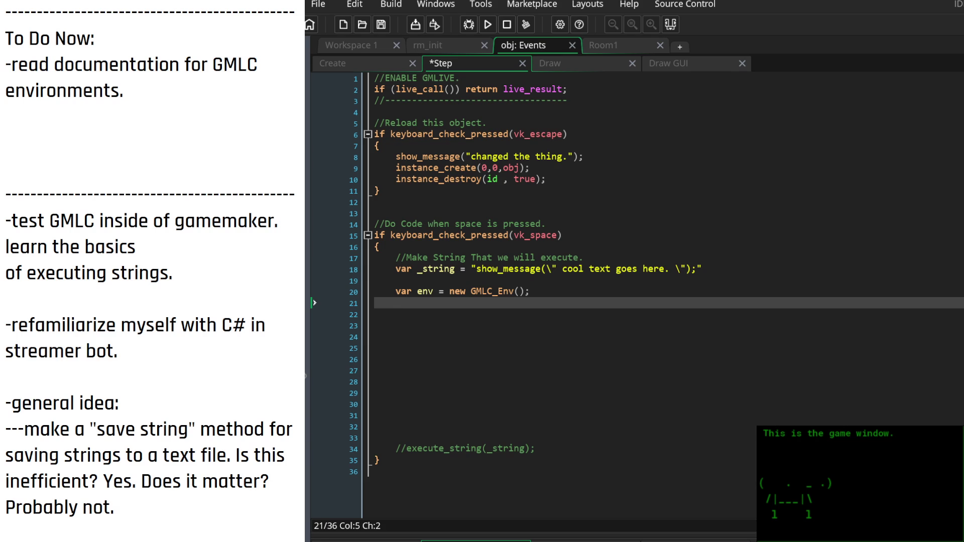
left_click_drag(161, 122, 3, 54)
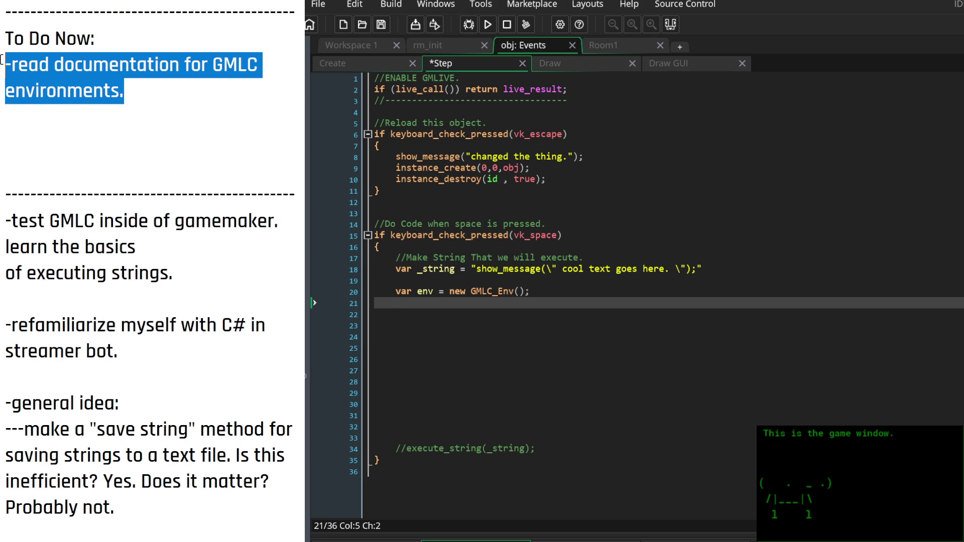
key("BackSpace")
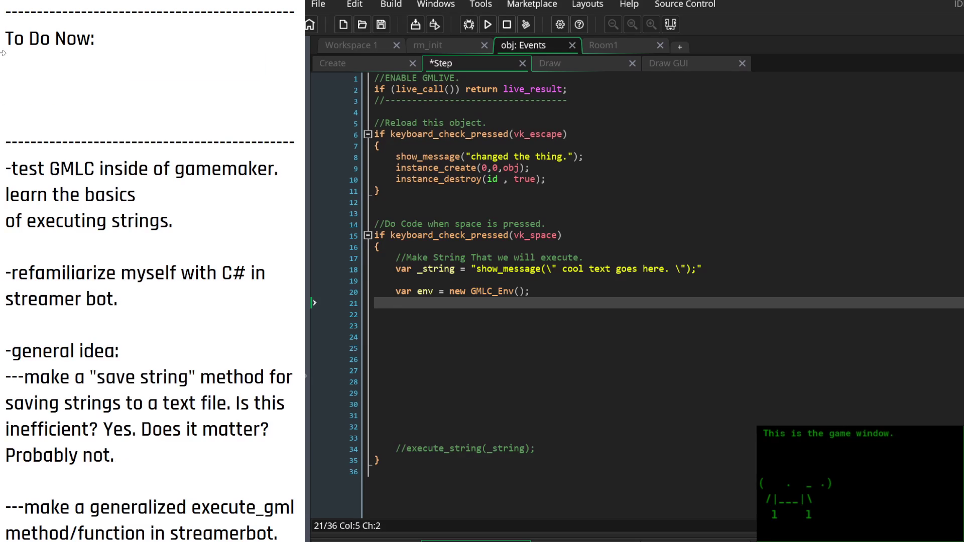
Type a new plan line at the top abandoning environments, then 'WHO NEEDS EFFICIENCY? I DONT!'
key("Up")
key("Up")
key("Up")
type("New plan. fuck environments. idk how they work and i dont need to")
key("Return")
key("Return")
type("WHO NEEDS EFFICIENCY?")
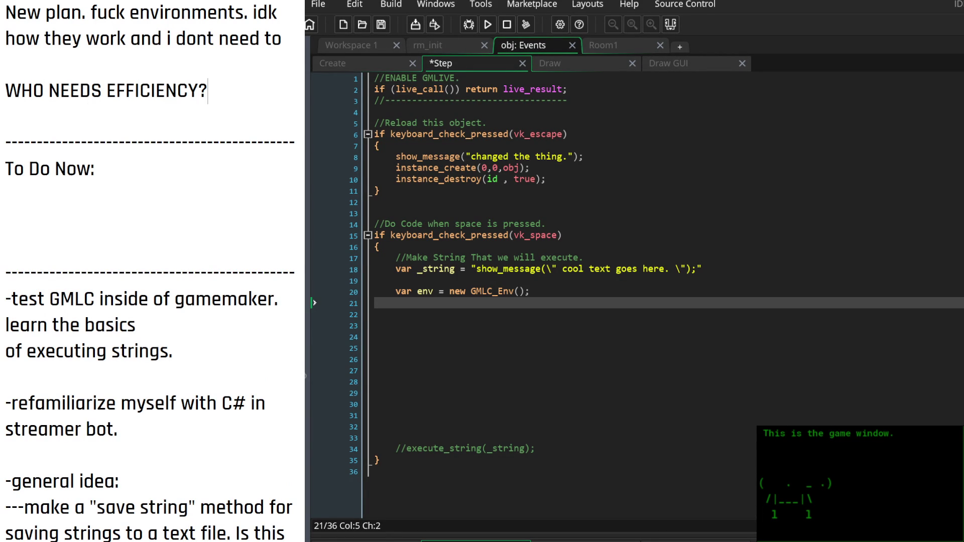
type(" I DONT!")
Remove the extra blank lines under the efficiency line
key("Return")
key("Return")
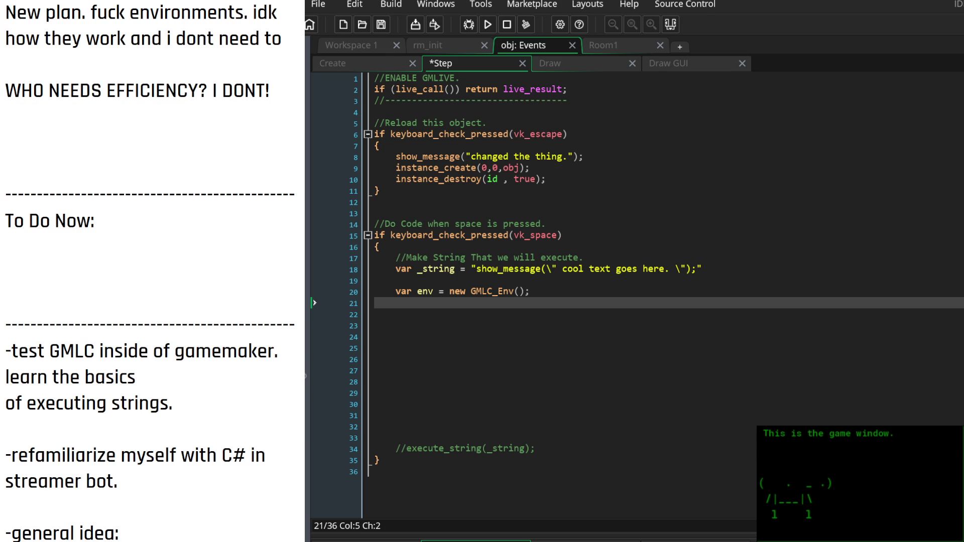
left_click(105, 142)
key("BackSpace")
key("BackSpace")
key("BackSpace")
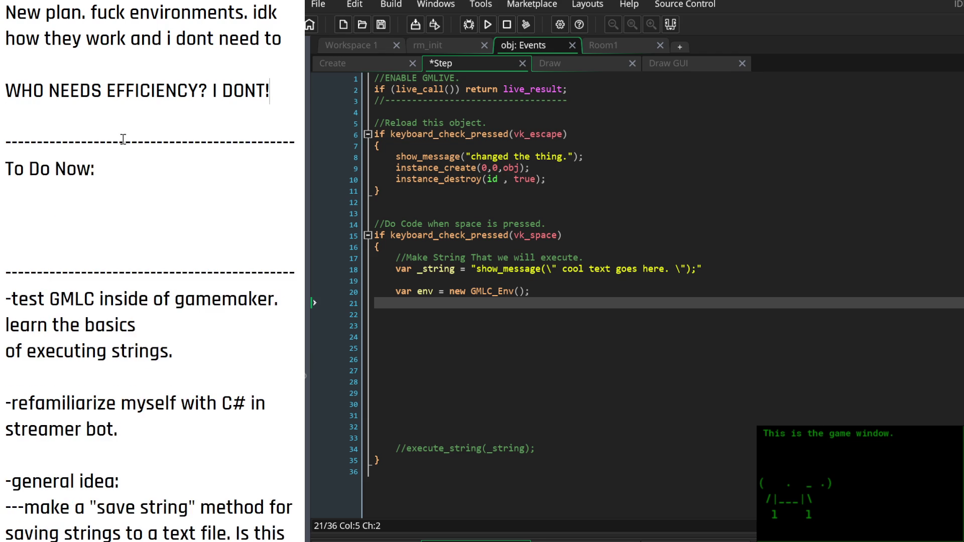
Add the to-do 'remember how to write and read a text file in gamemaker' under To Do Now
left_click(158, 166)
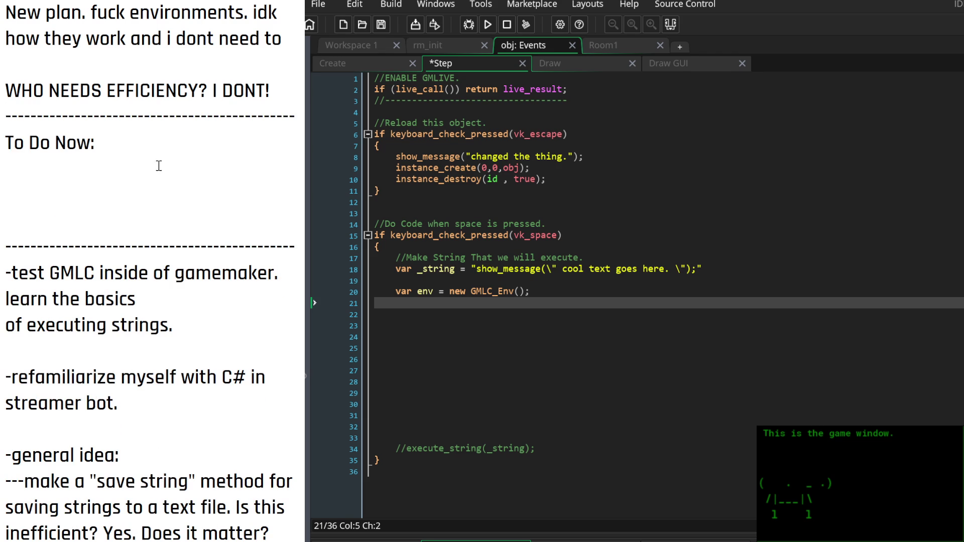
type("-")
type("ref")
key("BackSpace")
type("member how to")
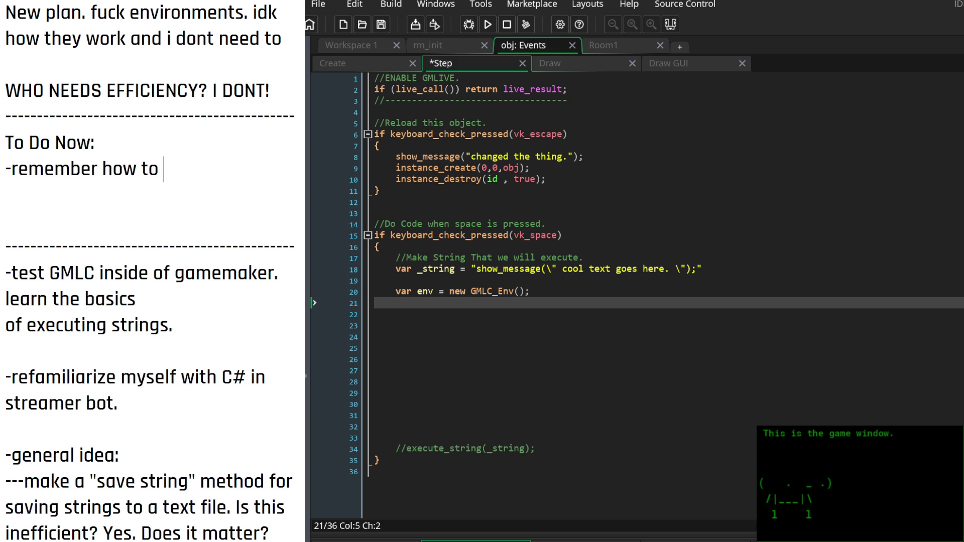
key("Return")
key("Return")
key("Return")
key("Return")
key("Return")
key("Up")
key("Up")
key("Up")
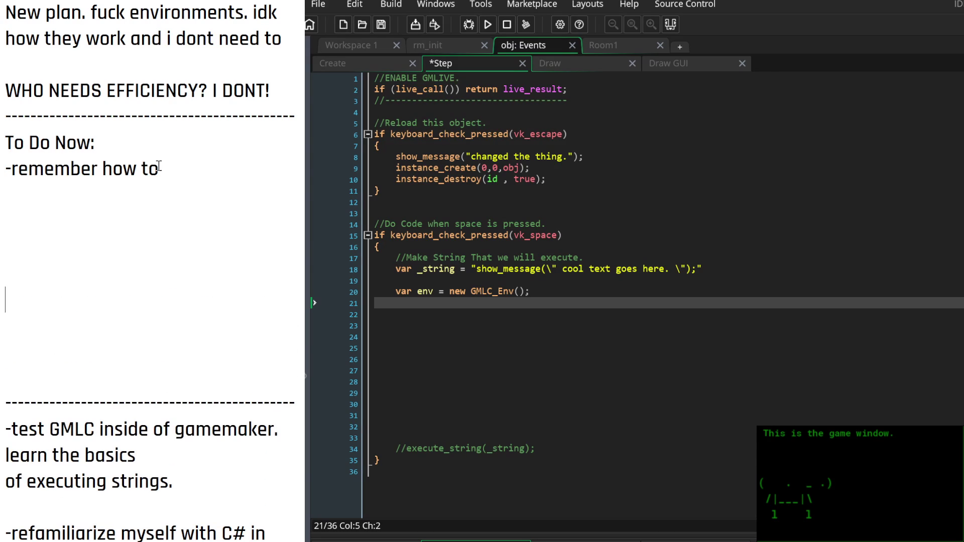
left_click(158, 166)
type("create and")
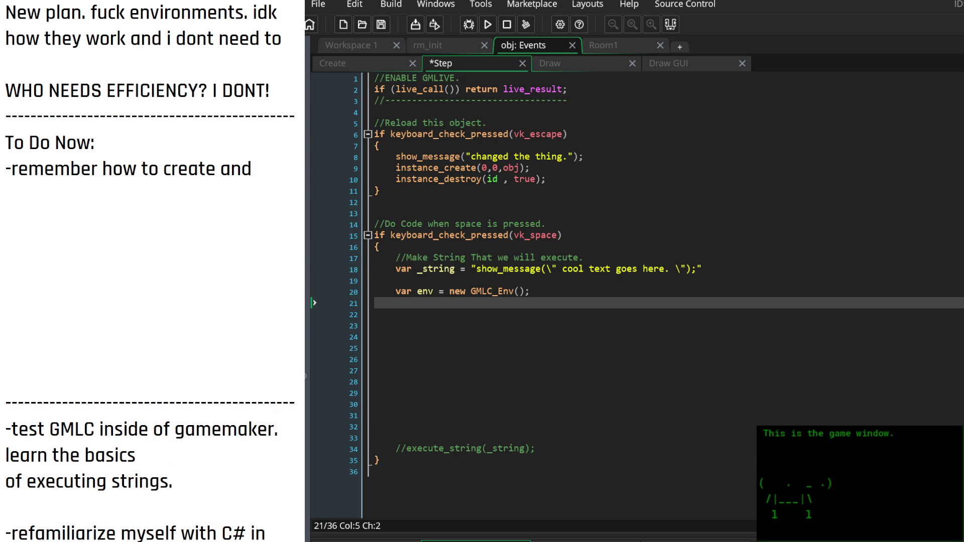
key("BackSpace")
key("BackSpace")
key("BackSpace")
type("write and ")
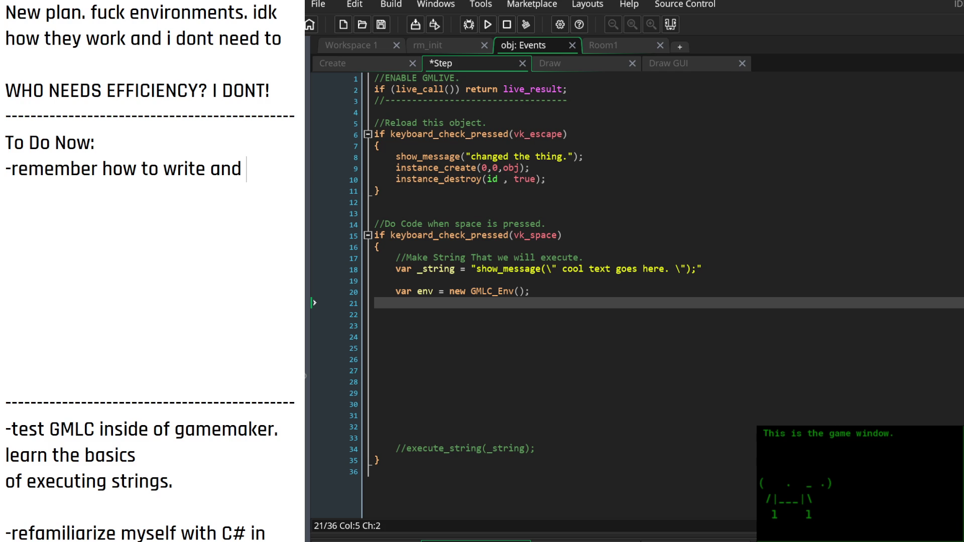
type("read a text file")
type(" in ")
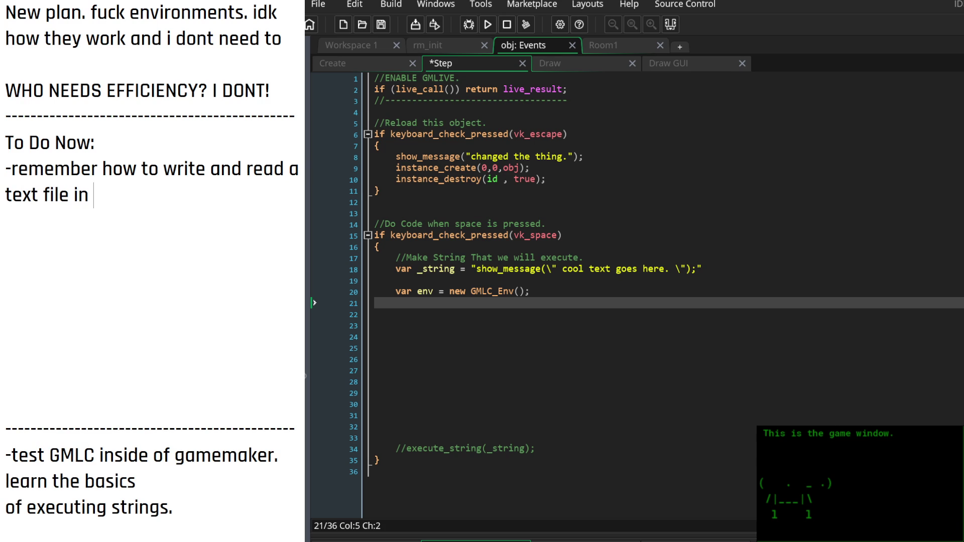
type("gamemaker. that s")
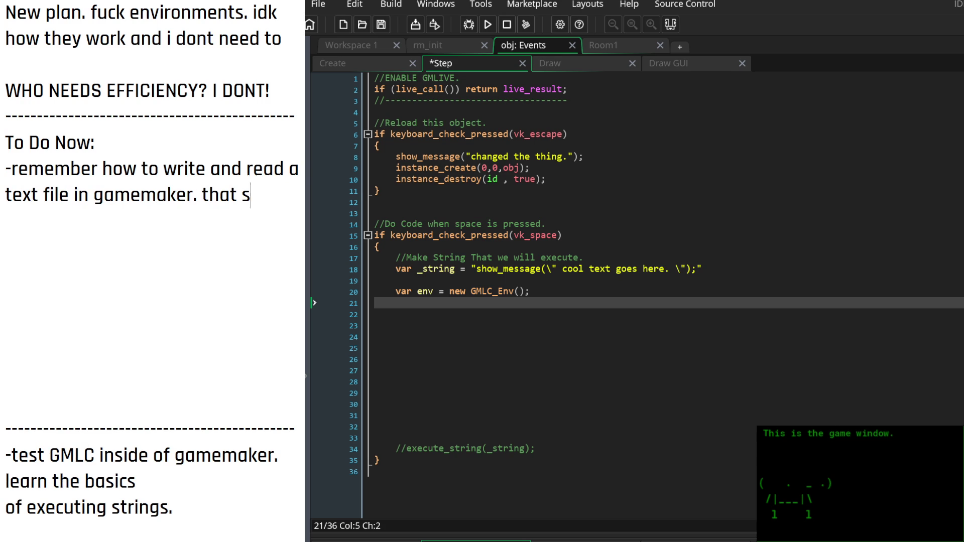
type("hould be easy enough.")
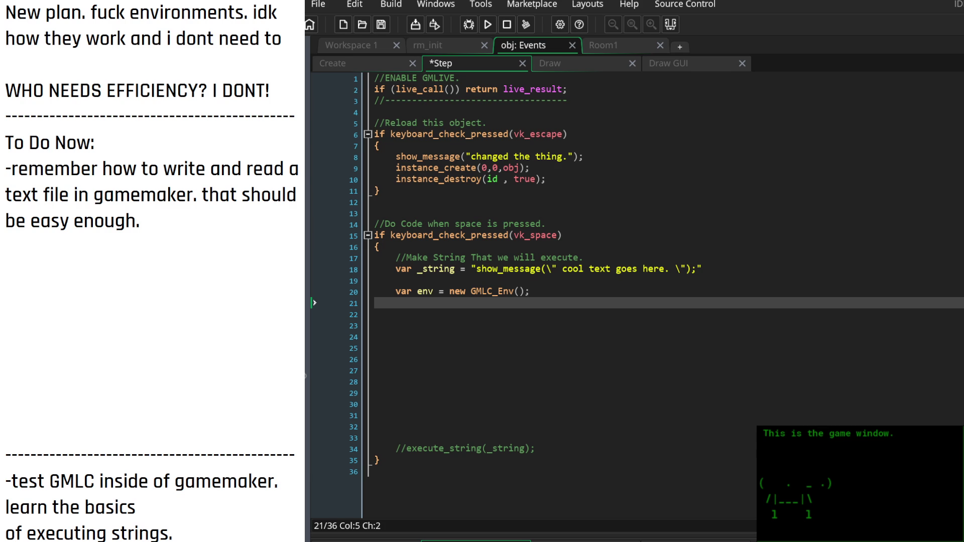
key("alt+Tab")
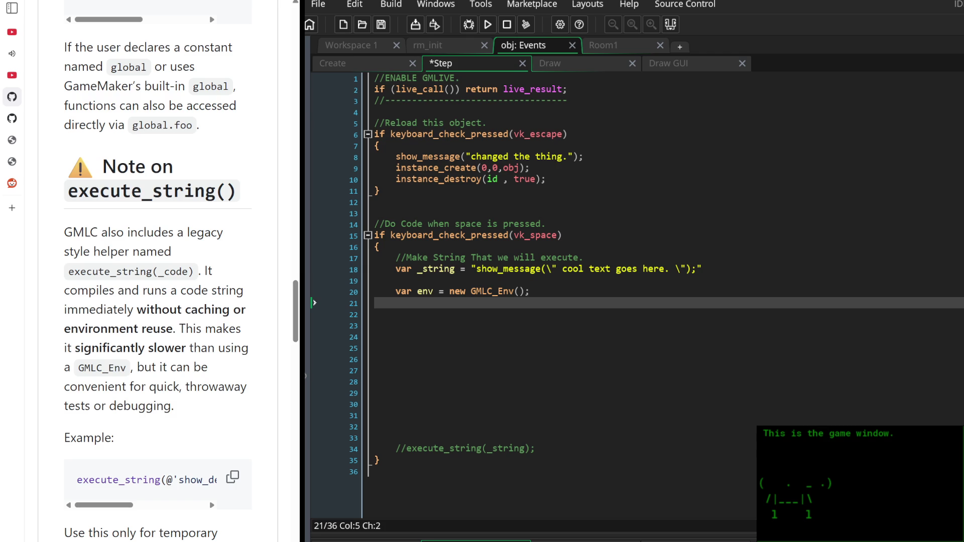
Search DuckDuckGo in a new tab for 'gamemaker reading and writing text files'
scroll(198, 364, "down", 5)
scroll(198, 364, "up", 12)
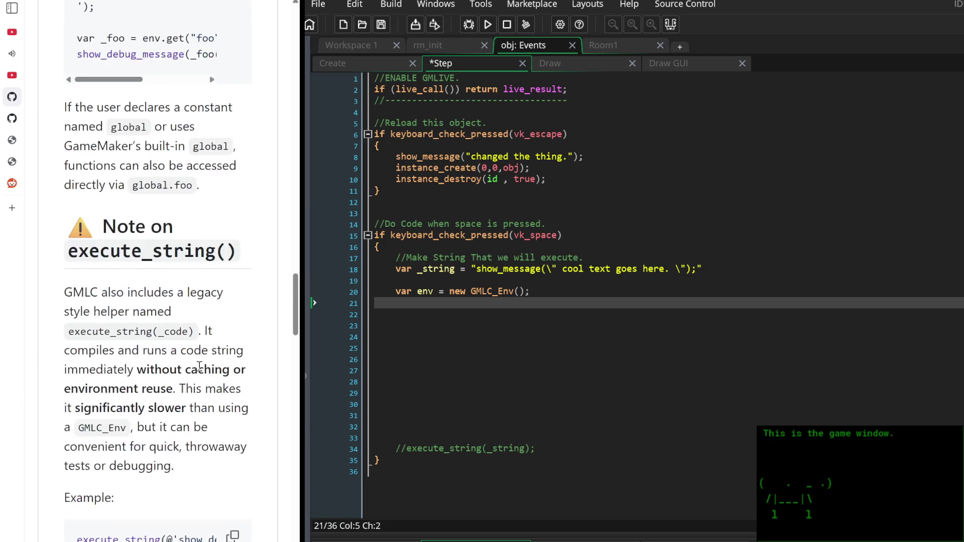
scroll(198, 364, "up", 15)
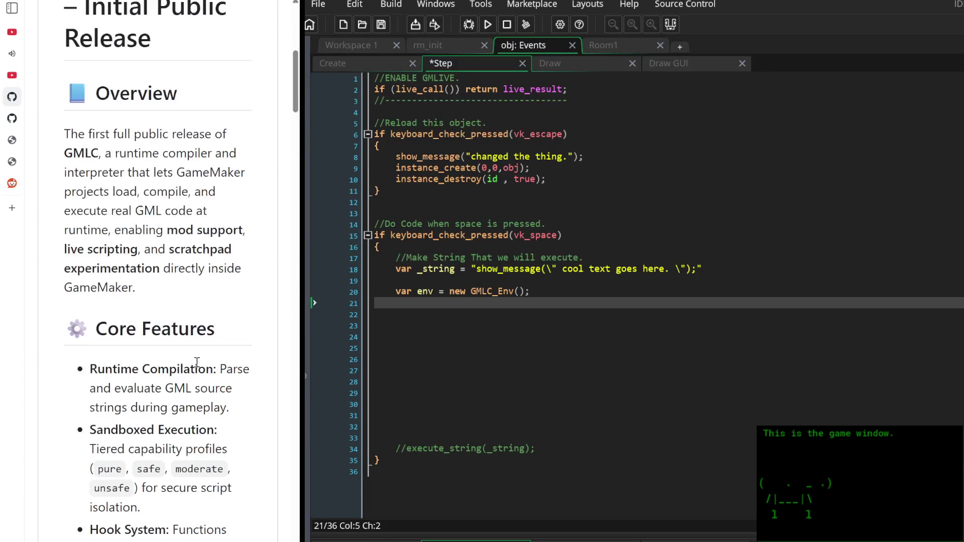
scroll(196, 364, "down", 5)
mouse_move(15, 180)
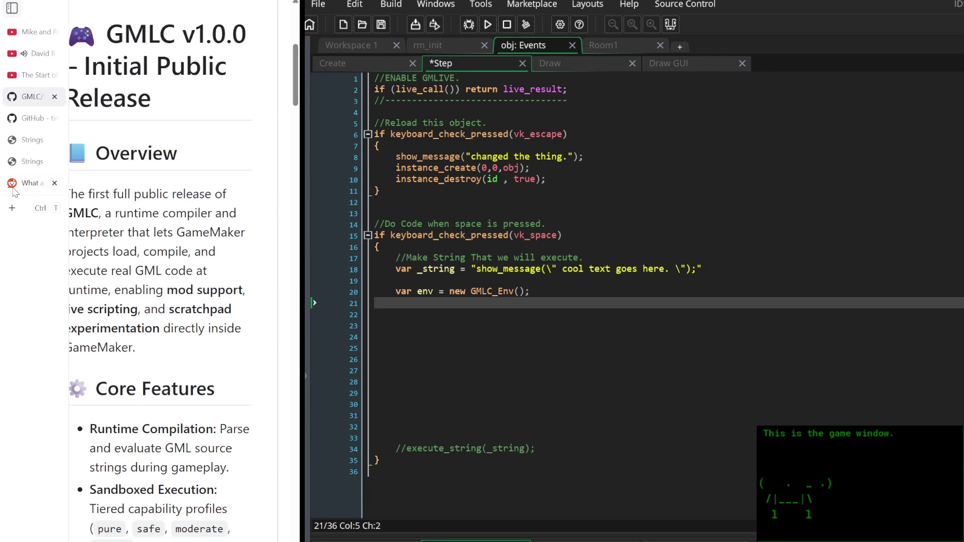
left_click(12, 207)
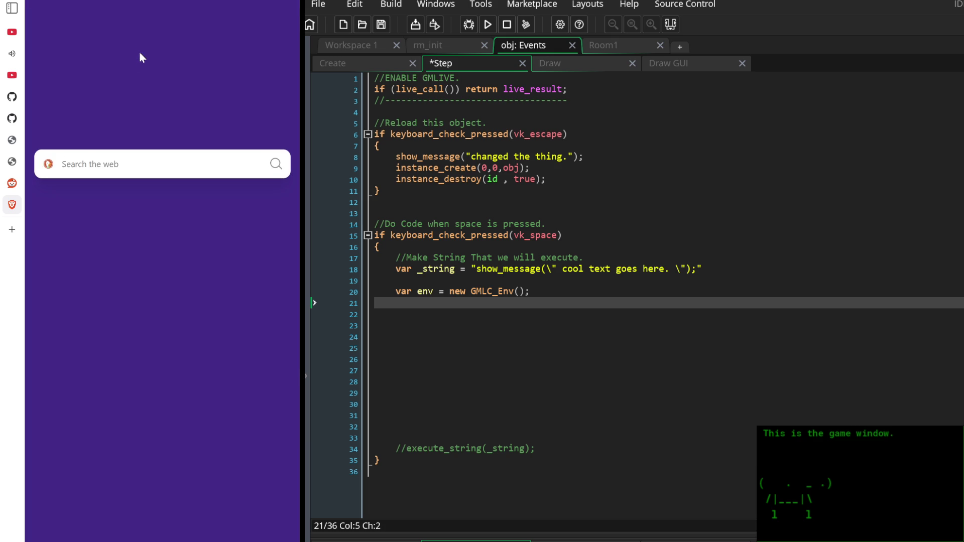
type("g")
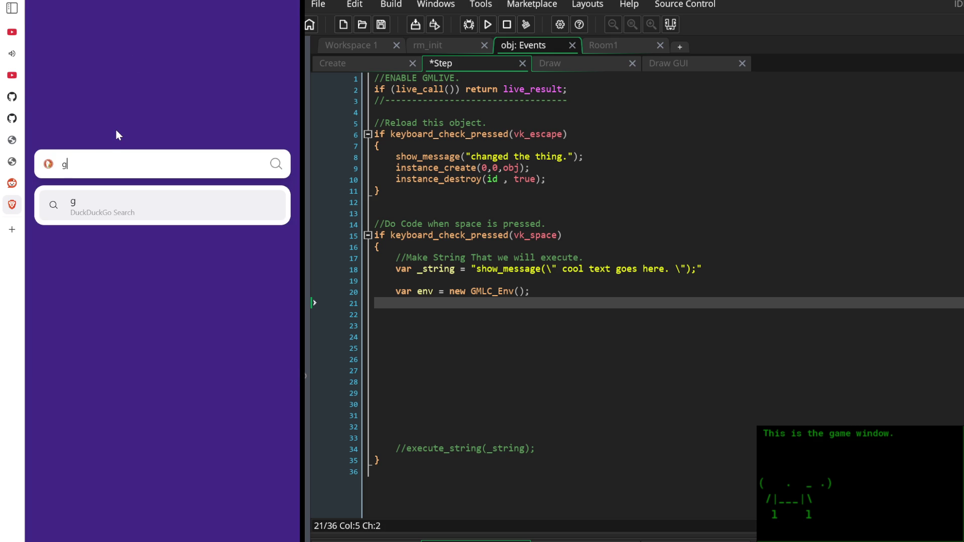
type("amemaker")
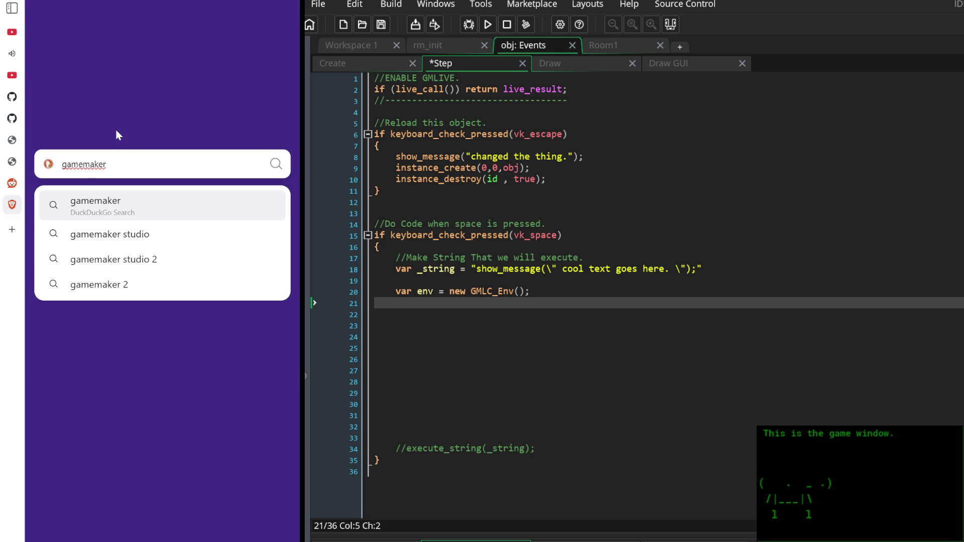
type(" reading and writ")
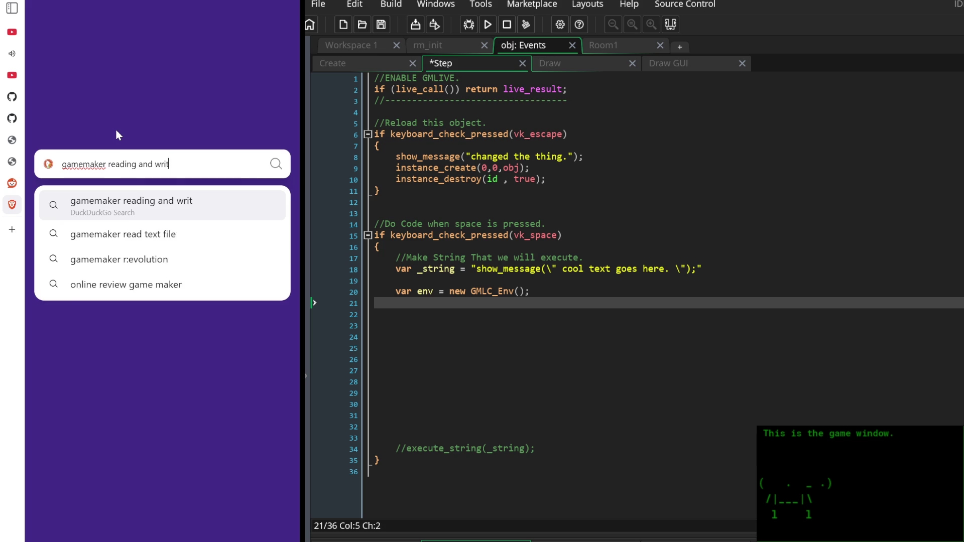
type("ing text files")
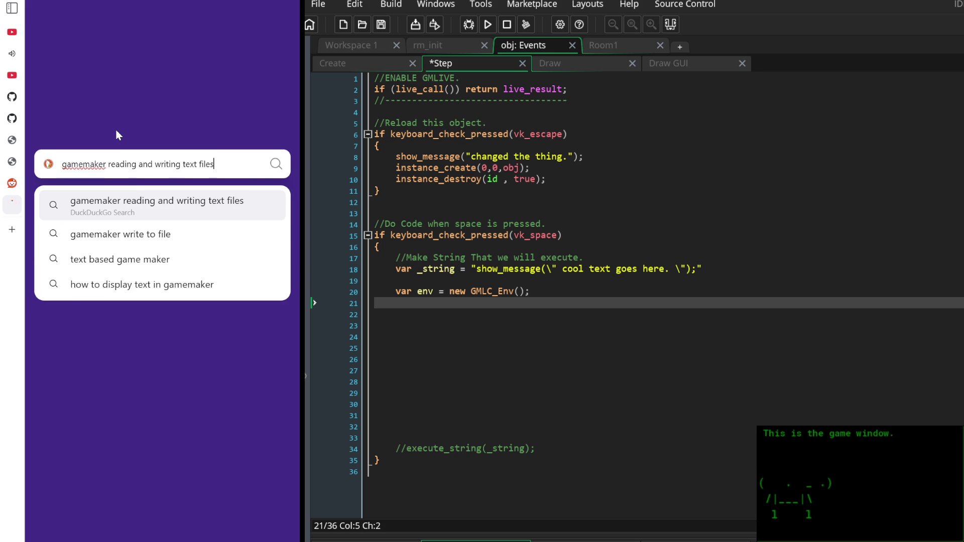
key("Return")
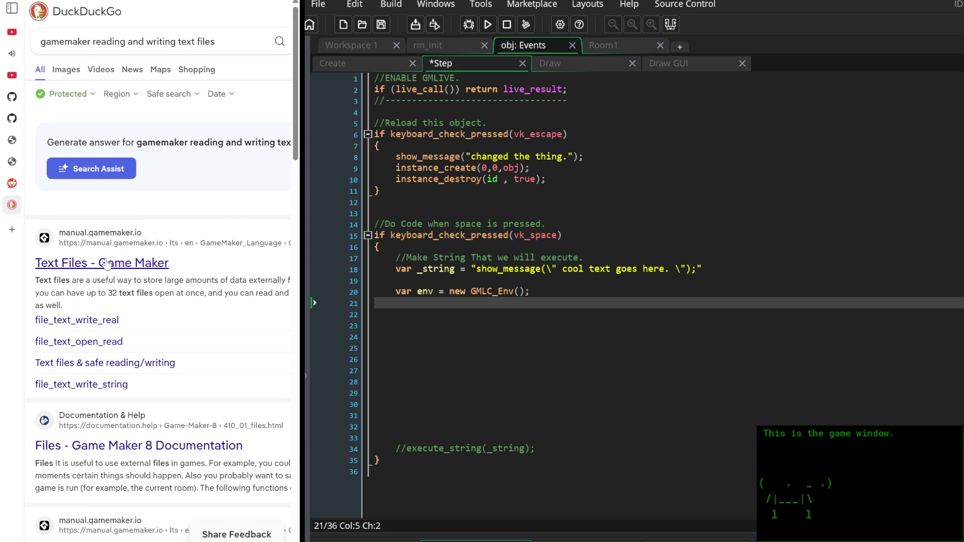
Open the Text Files manual result, then its file_text_open_read page
left_click(104, 262)
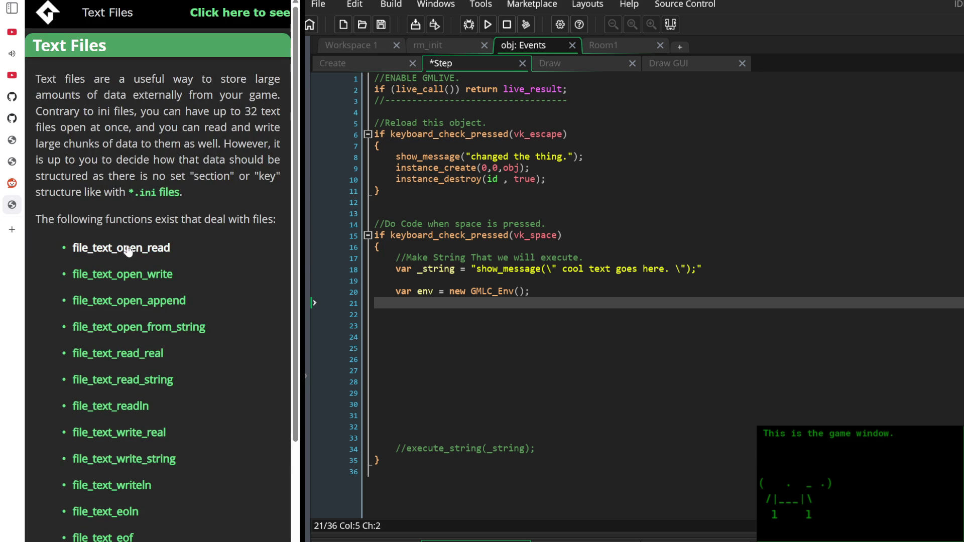
scroll(162, 384, "down", 3)
scroll(160, 384, "up", 2)
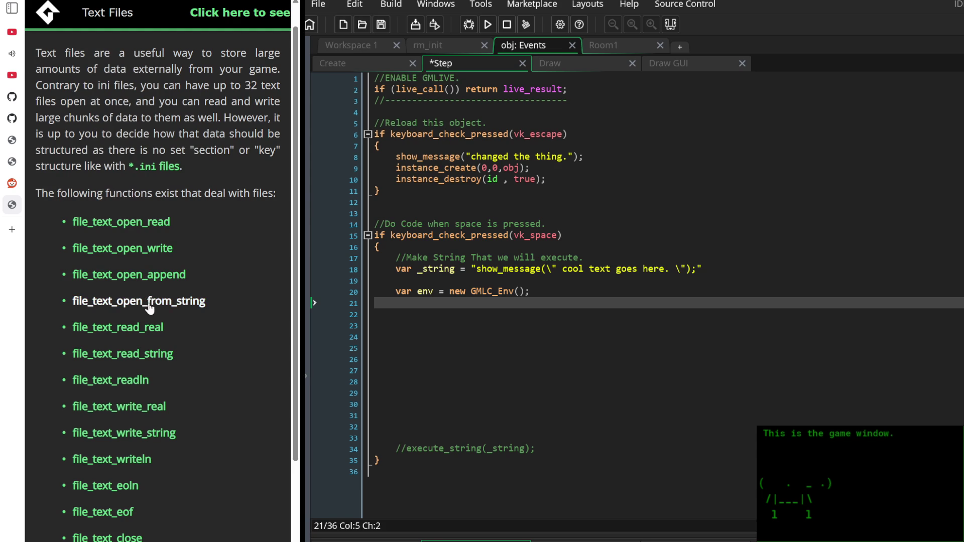
left_click(129, 225)
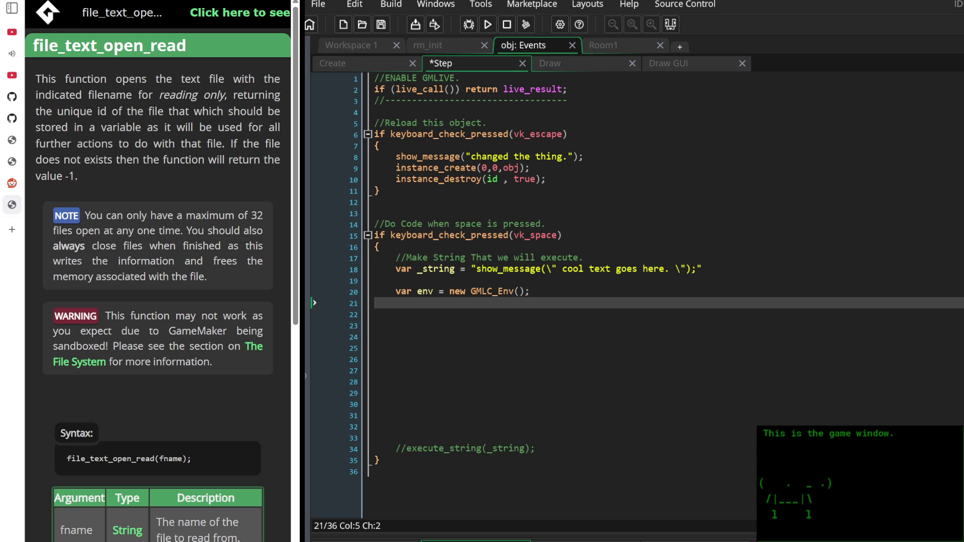
Read through the file_text_open_read page to its example, then switch to obj's Create event
scroll(111, 189, "down", 2)
scroll(111, 189, "up", 2)
mouse_move(75, 79)
left_mouse_down()
mouse_move(197, 118)
mouse_move(205, 175)
mouse_move(243, 144)
left_mouse_up()
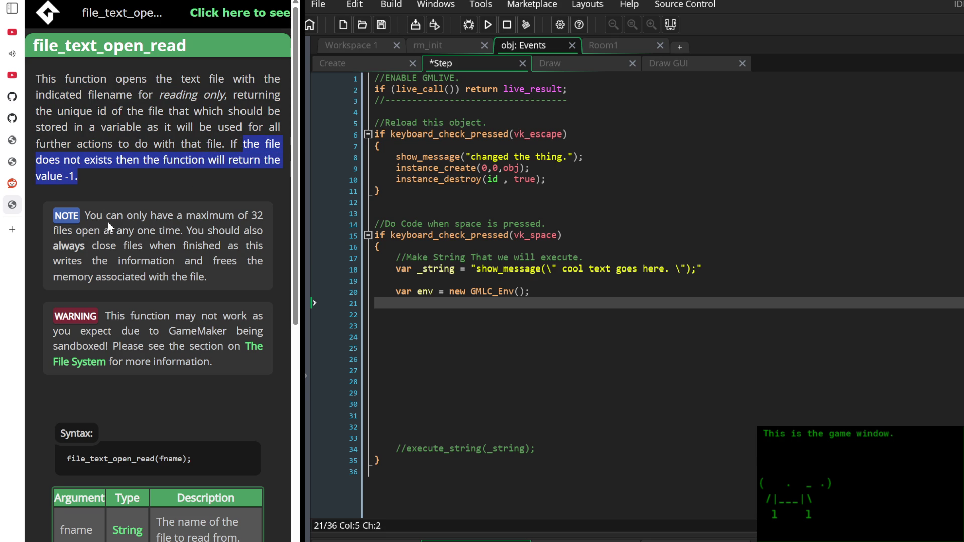
scroll(123, 213, "down", 2)
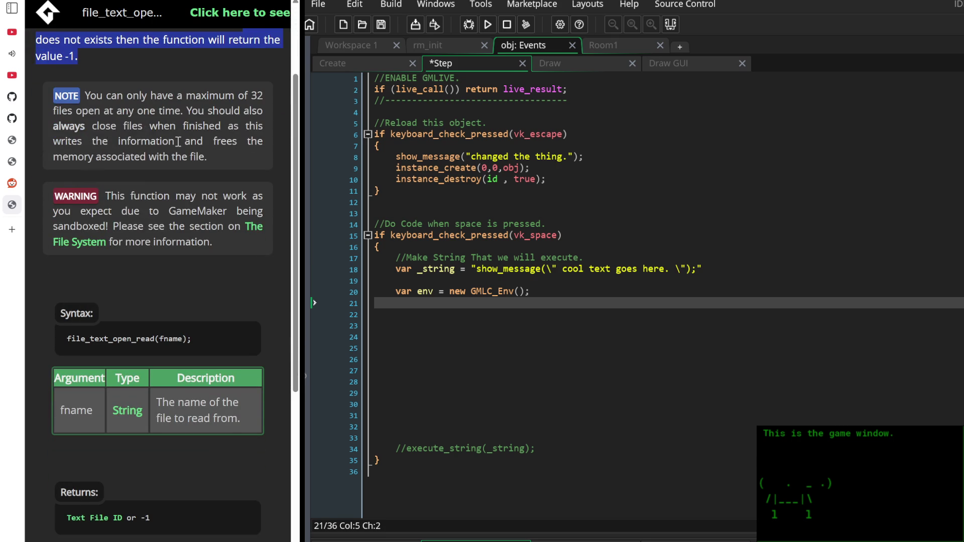
scroll(178, 160, "down", 3)
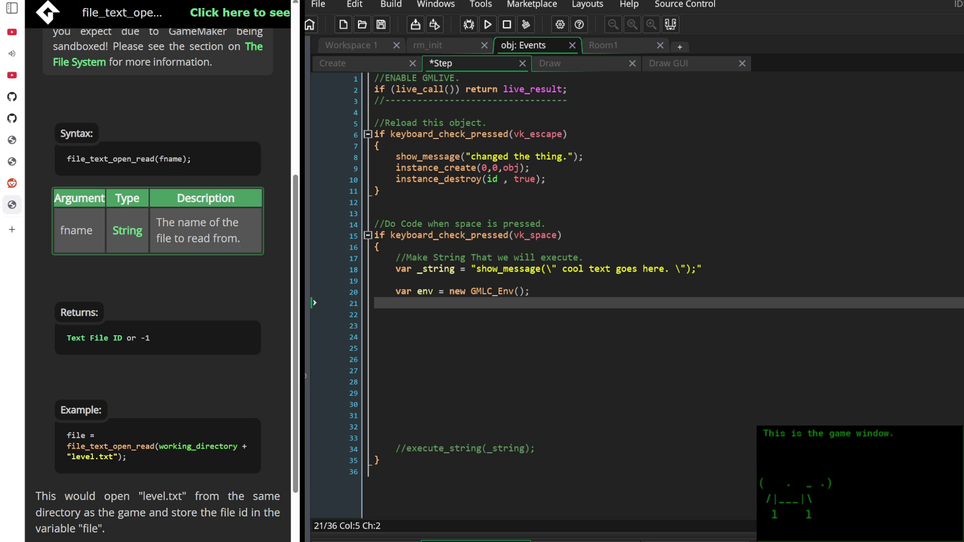
scroll(239, 366, "down", 3)
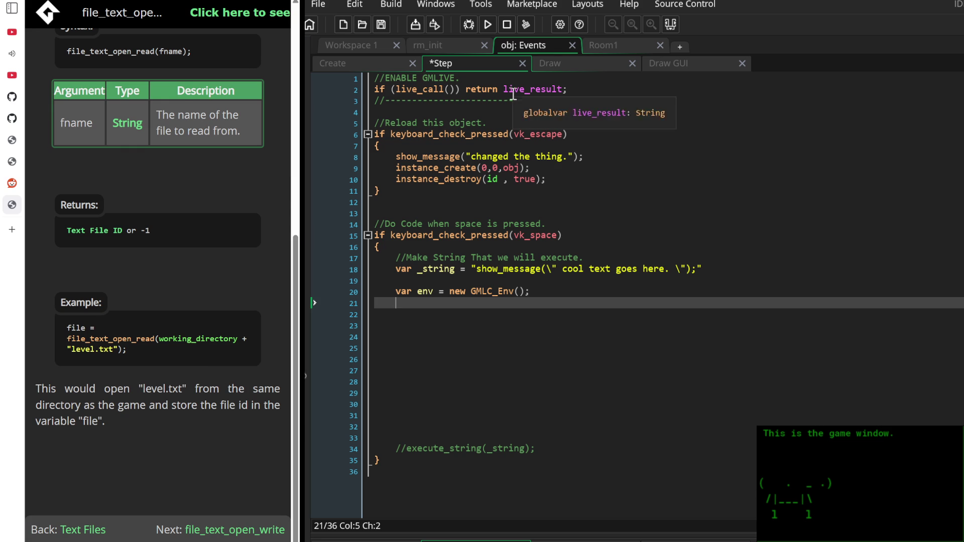
left_click(372, 64)
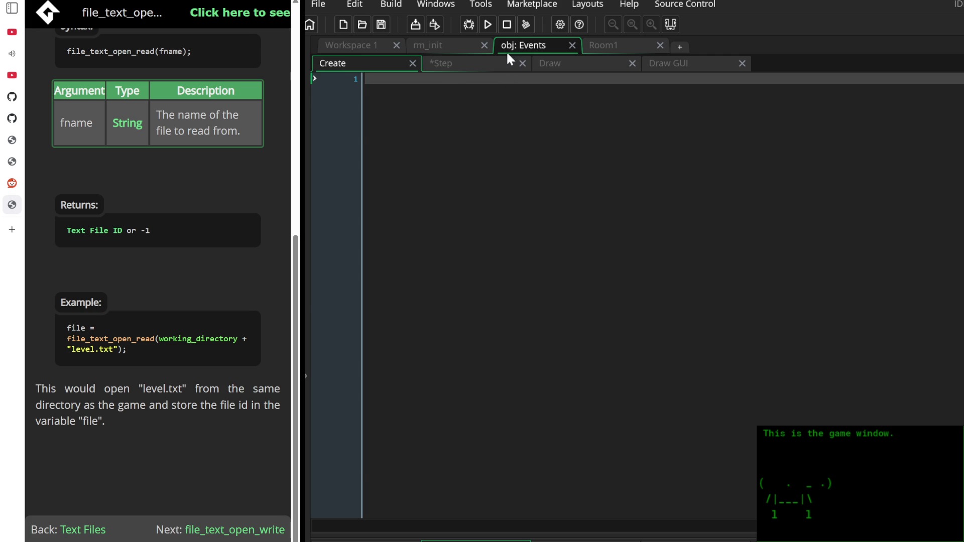
Back in the Step event, insert blank lines below the GMLive header
left_click(492, 61)
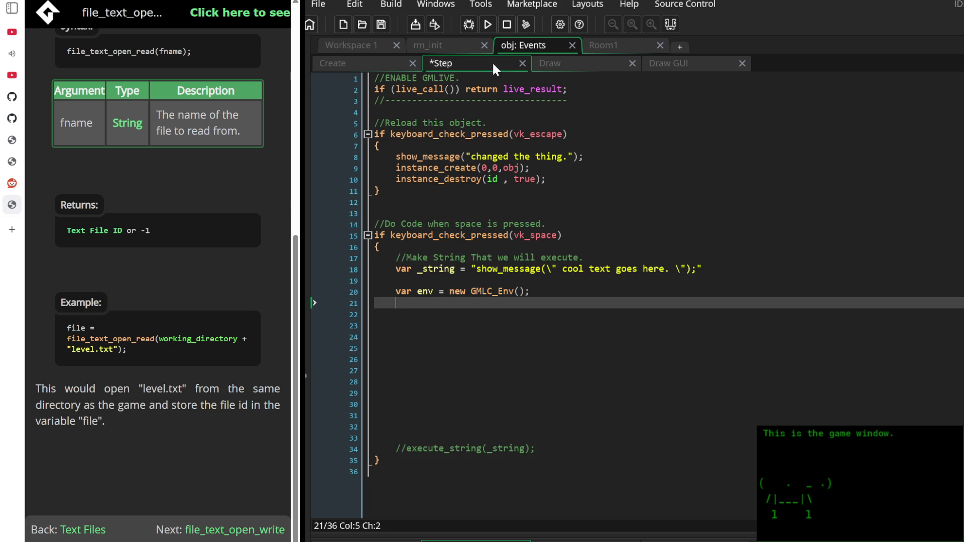
left_click(460, 112)
key("Return")
key("Return")
key("Return")
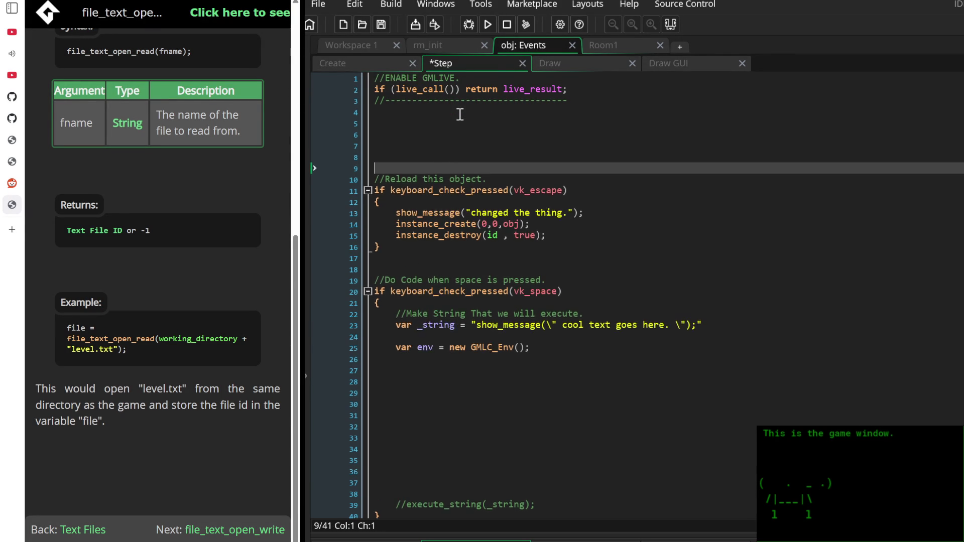
key("Return")
key("Return")
key("Return")
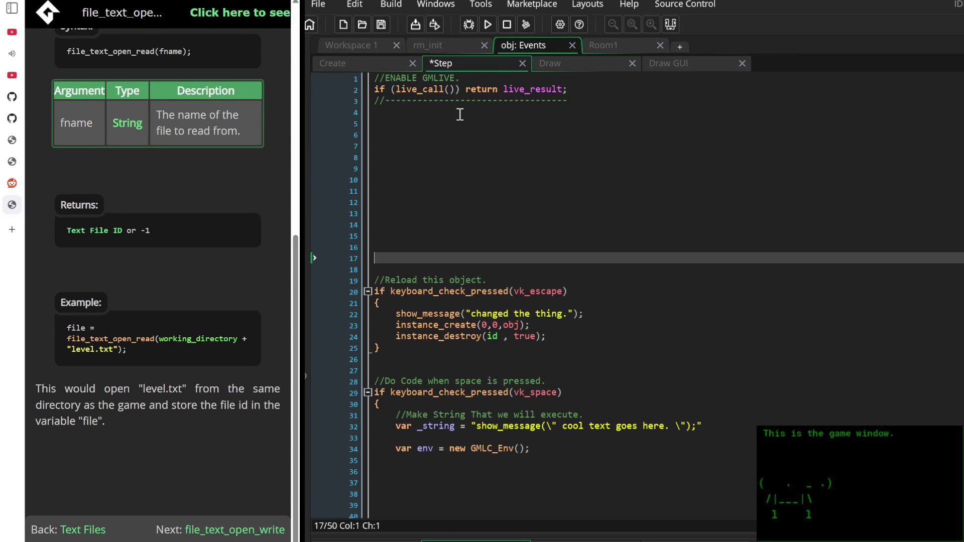
key("Up")
key("Up")
key("Up")
key("Down")
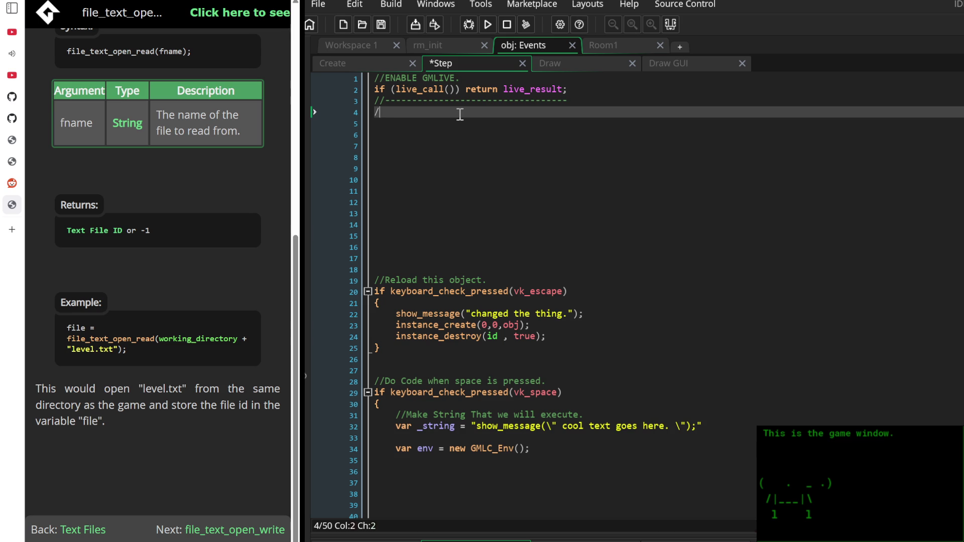
Add a /* */ block comment 'Declare cool variables that we'll be using repeatedly.'
type("/*")
key("Down")
key("Down")
type("*/")
key("Up")
key("Tab")
key("Tab")
type("Decl")
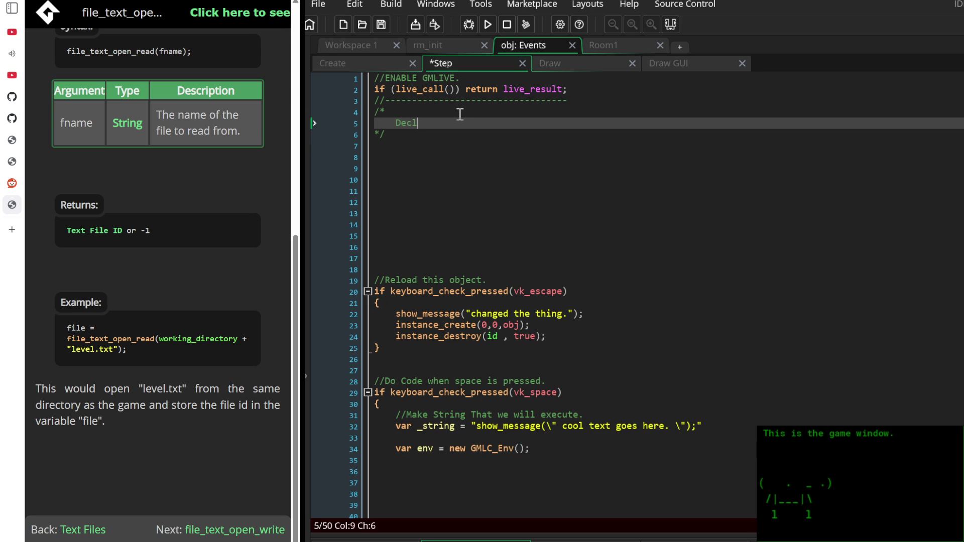
type("are cool variables that")
type(" we'l")
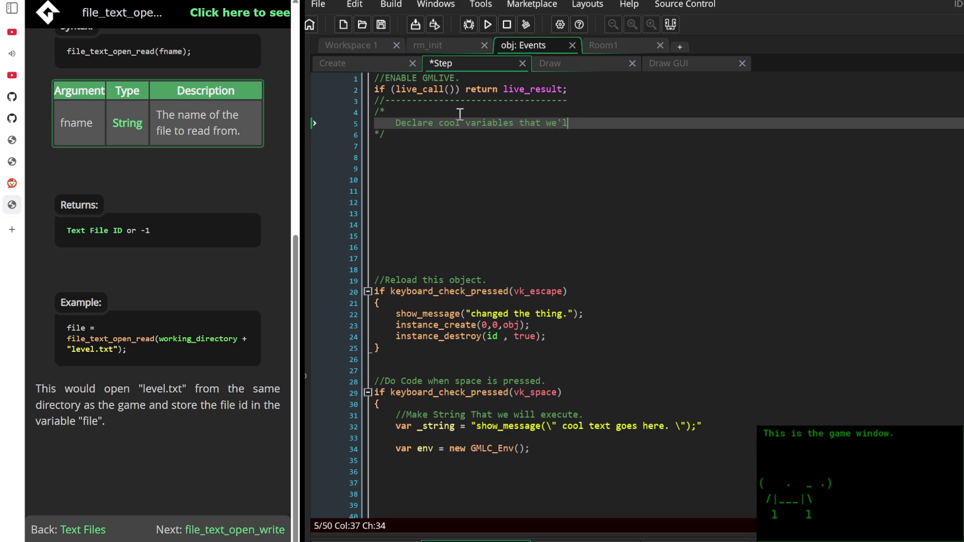
type("l be using repeatedly.")
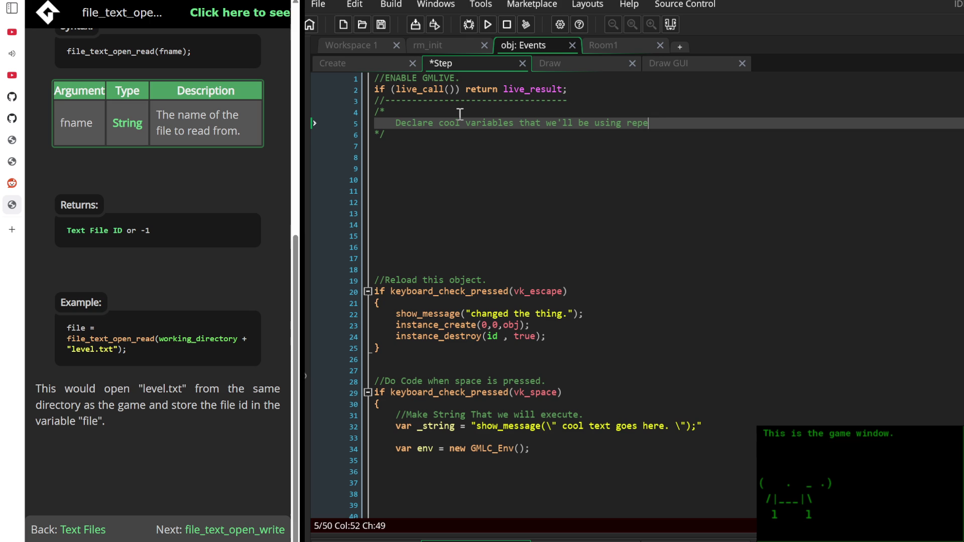
key("Down")
key("Down")
key("Down")
type("C:\\Users\\Work\\Desktop\\Working Folder Test Streamer Bot")
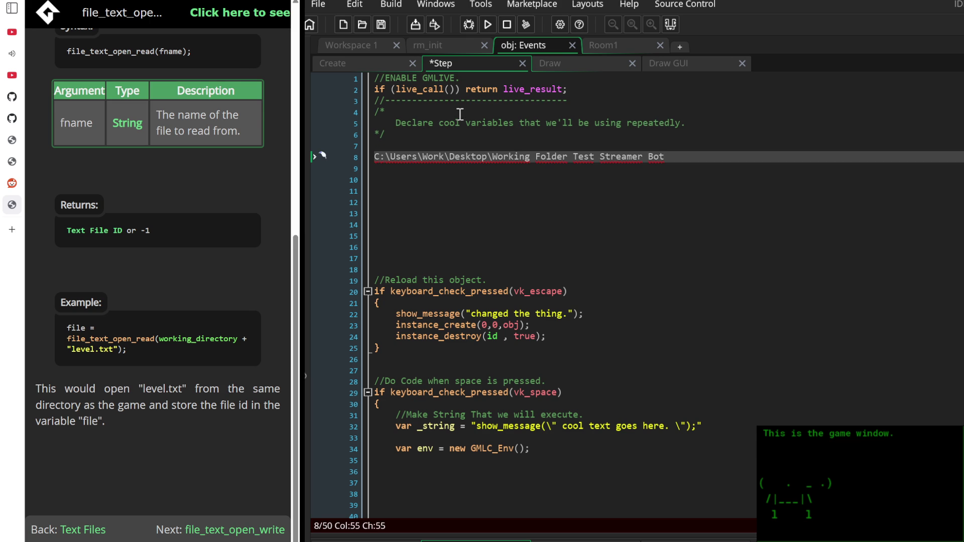
key("ctrl+z")
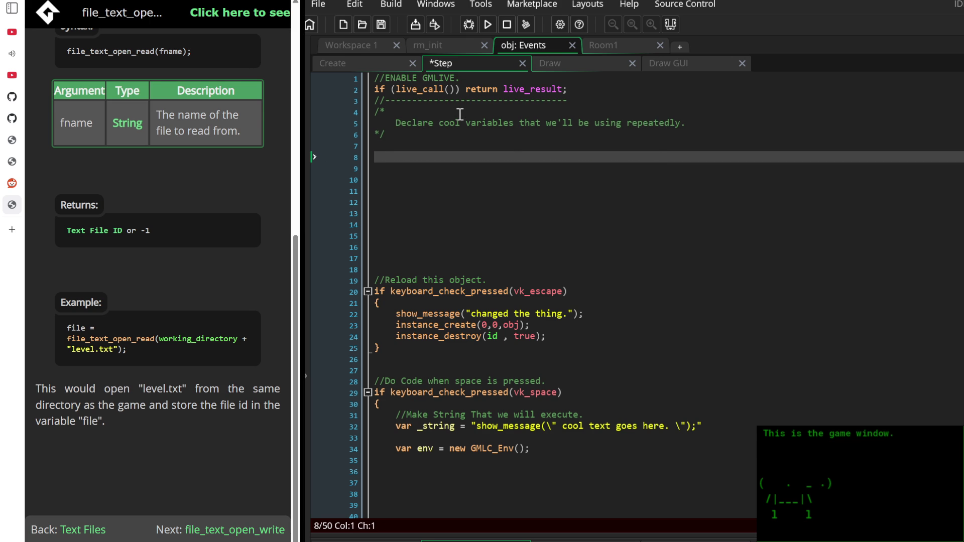
On line 8, declare var _folder_path = @"<pasted project folder path>";
left_click(322, 156)
type("var ")
type("_")
type("folder_")
type("path =")
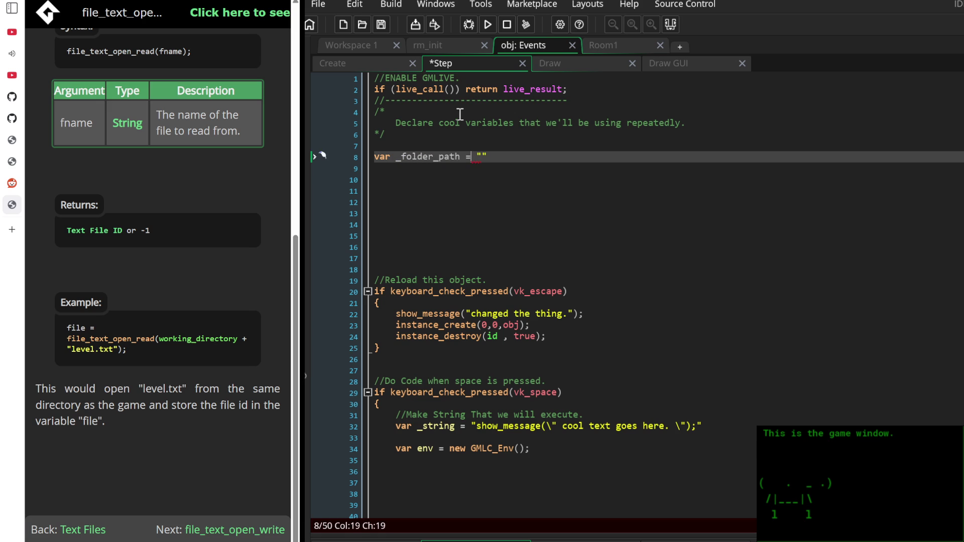
key("Right")
type("C:\\Users\\Work\\Desktop\\Working Folder Test Streamer Bot")
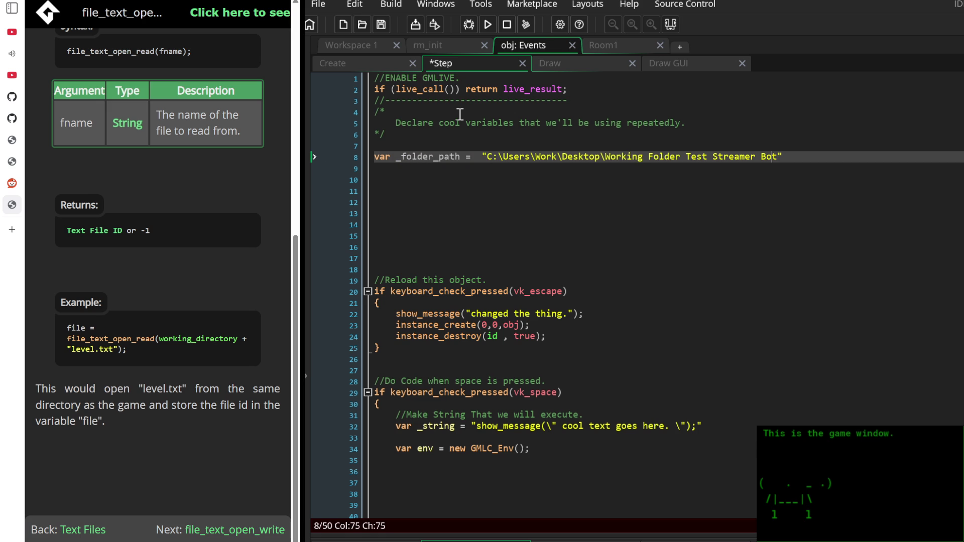
key("Home")
key("ctrl+Right")
key("ctrl+Right")
key("ctrl+Right")
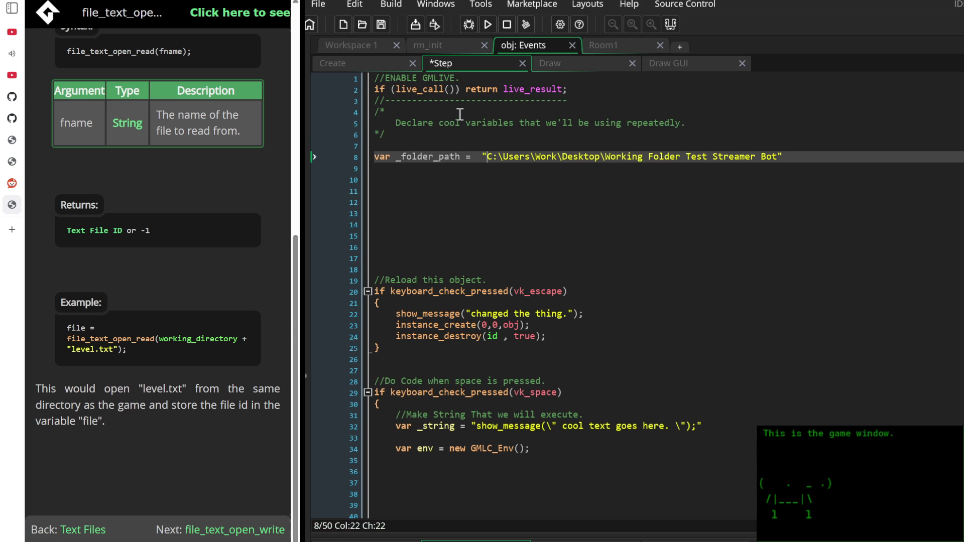
type("@")
key("End")
type(";")
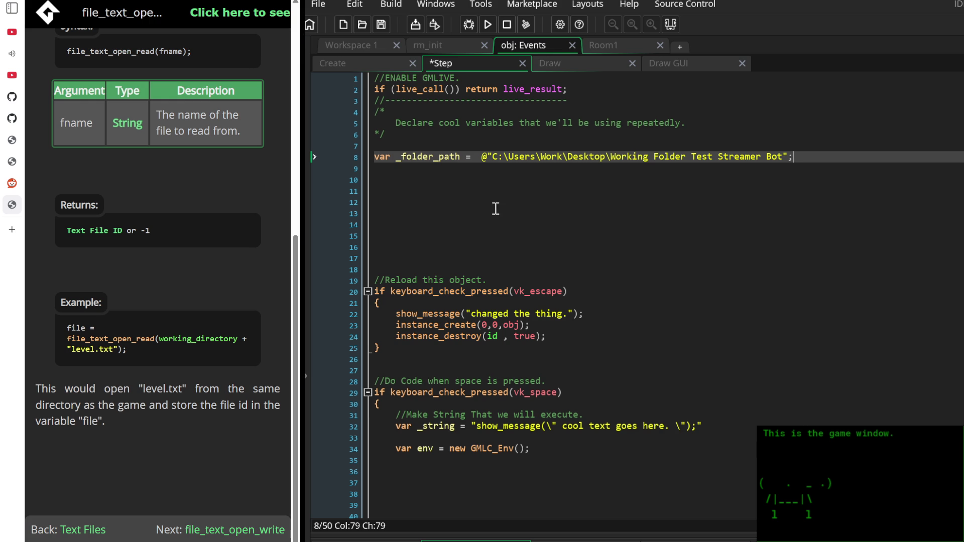
Add a //---------------------------------- divider comment on line 11
scroll(505, 223, "down", 3)
scroll(512, 290, "up", 3)
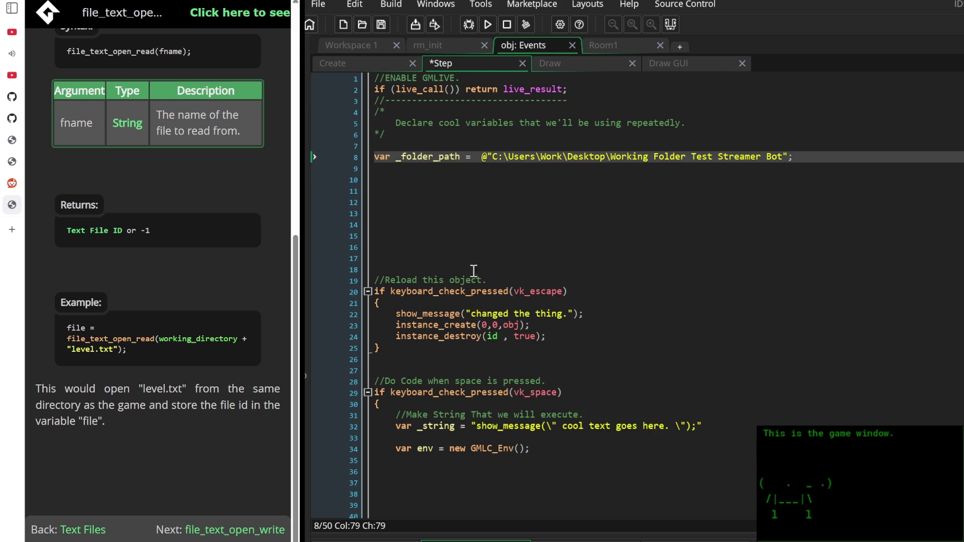
left_click(462, 235)
left_click(466, 180)
left_click(464, 191)
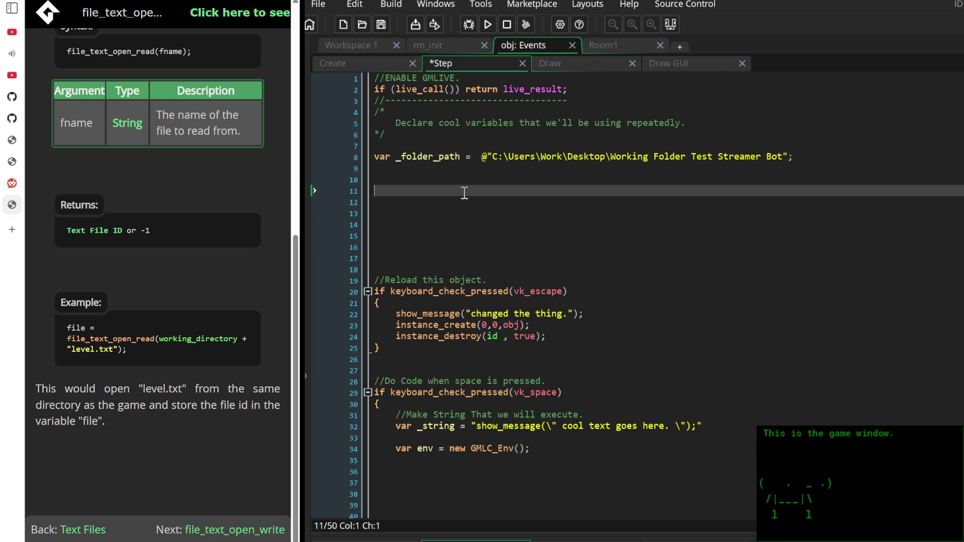
type("//----------------------------------")
Cut the escape-key reload block and paste it below the live_call line
scroll(493, 203, "down", 2)
scroll(491, 223, "up", 2)
mouse_move(442, 351)
left_mouse_down()
mouse_move(366, 322)
mouse_move(336, 285)
left_mouse_up()
key("ctrl+c")
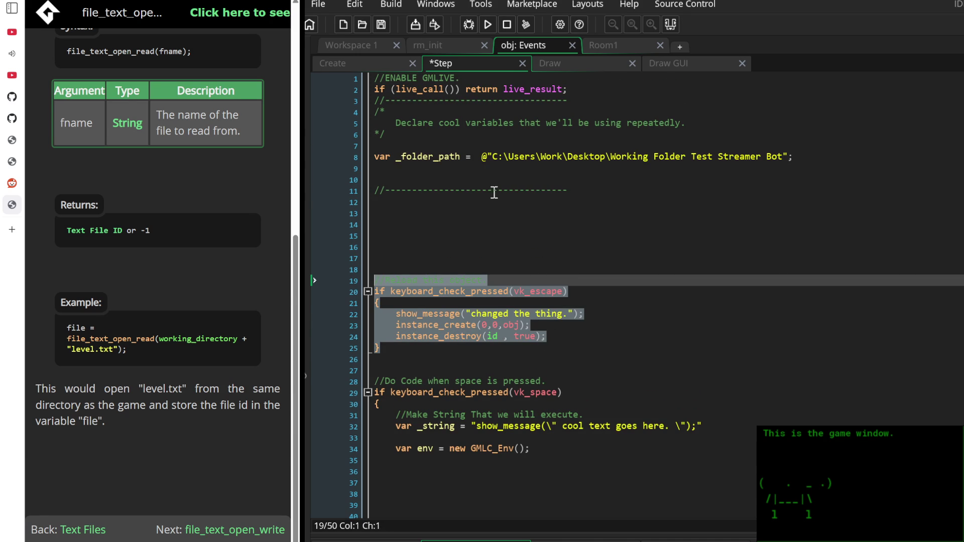
key("Delete")
left_click(594, 92)
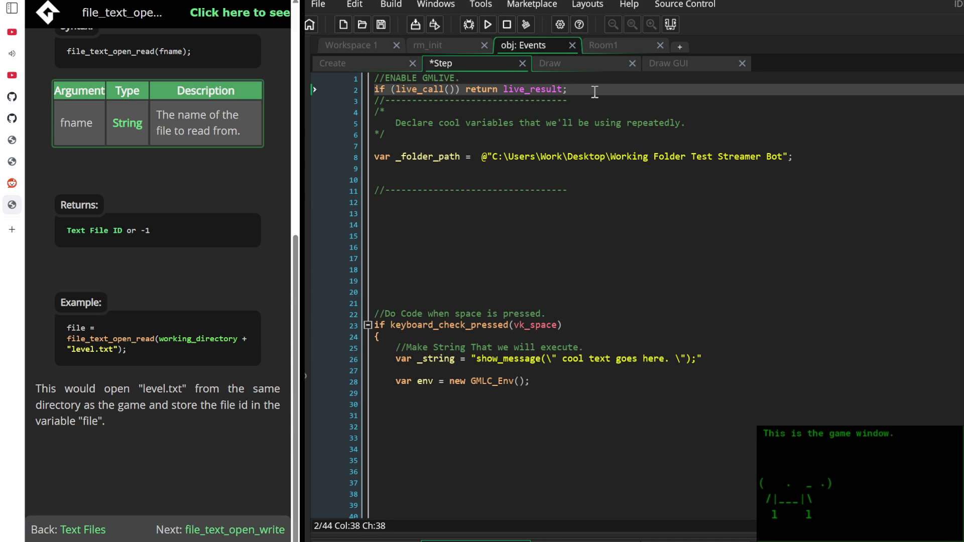
key("Return")
key("ctrl+v")
key("Up")
key("Up")
key("Up")
key("Up")
key("Return")
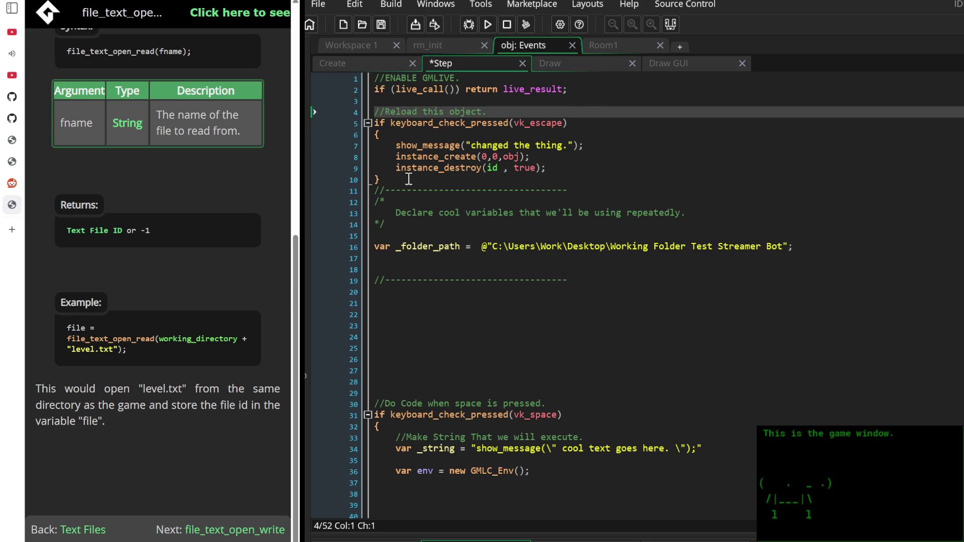
Move the reload block instead to after the space-key block
mouse_move(409, 178)
left_mouse_down()
mouse_move(321, 54)
mouse_move(333, 108)
left_mouse_up()
key("ctrl+c")
key("Delete")
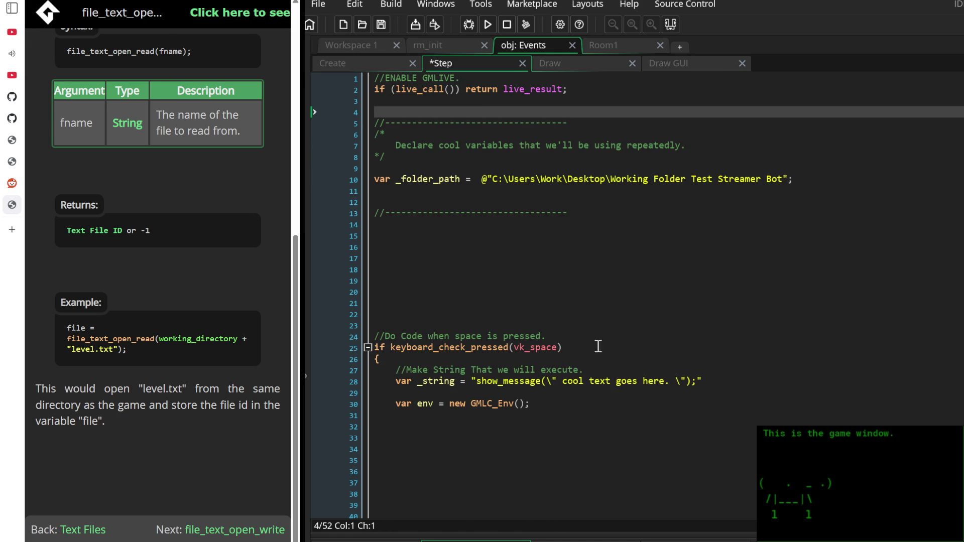
key("BackSpace")
key("BackSpace")
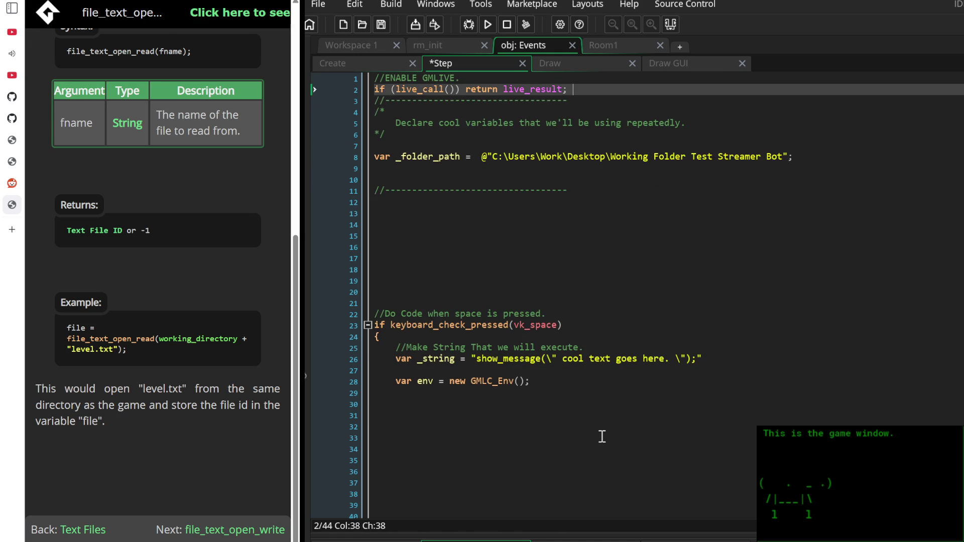
key("Down")
key("Down")
key("Down")
key("Down")
key("Down")
key("Down")
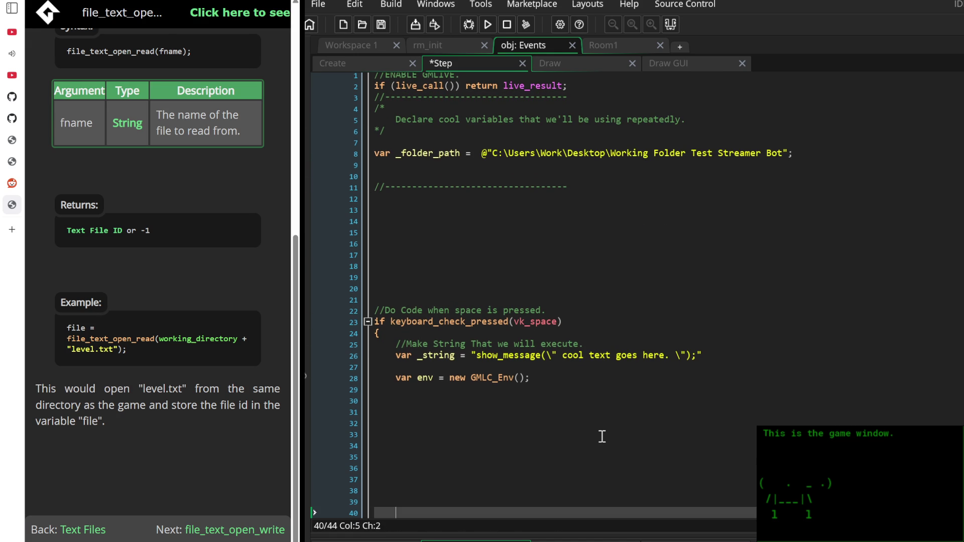
key("Down")
scroll(605, 420, "down", 2)
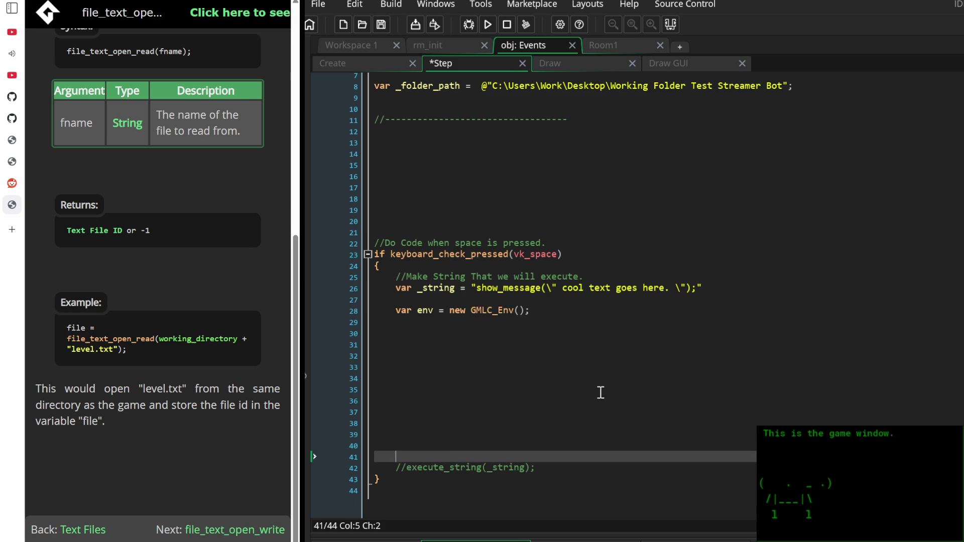
left_click(438, 490)
key("ctrl+v")
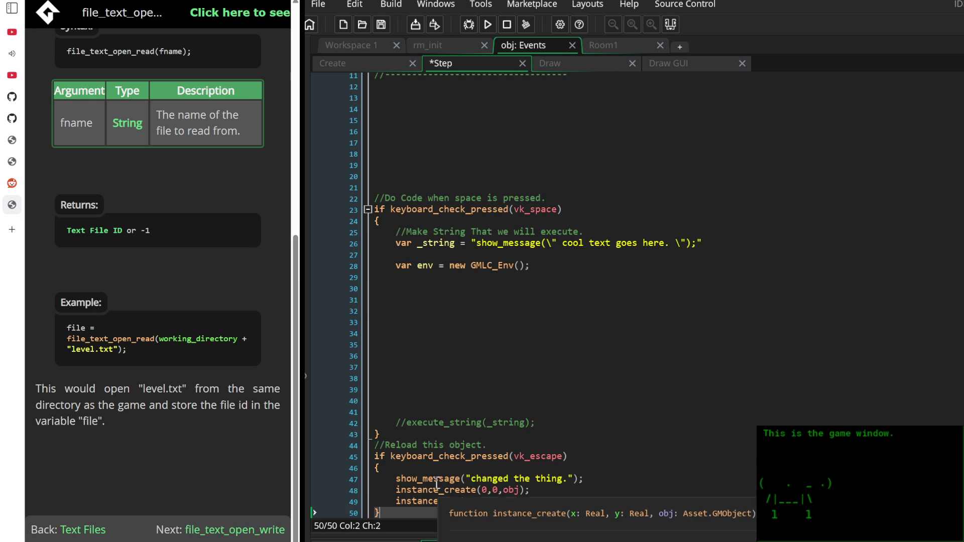
Add a blank line between the space-key and reload blocks, returning to line 12
left_click(497, 435)
key("Return")
key("Return")
key("Return")
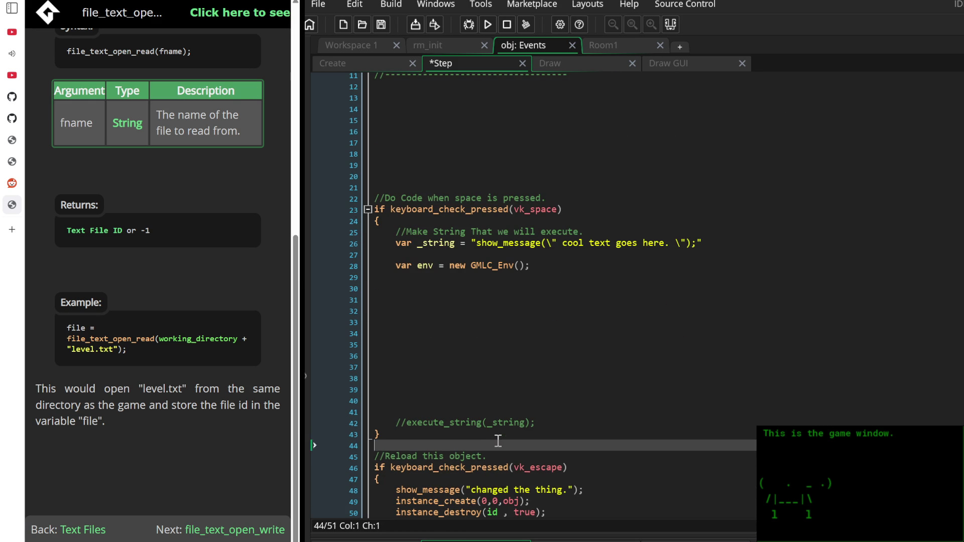
scroll(500, 423, "up", 3)
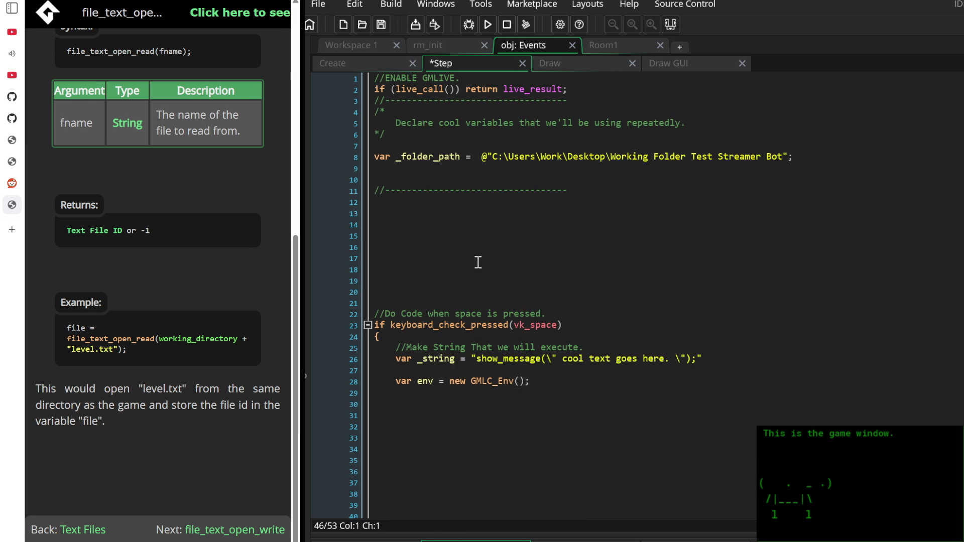
left_click(480, 203)
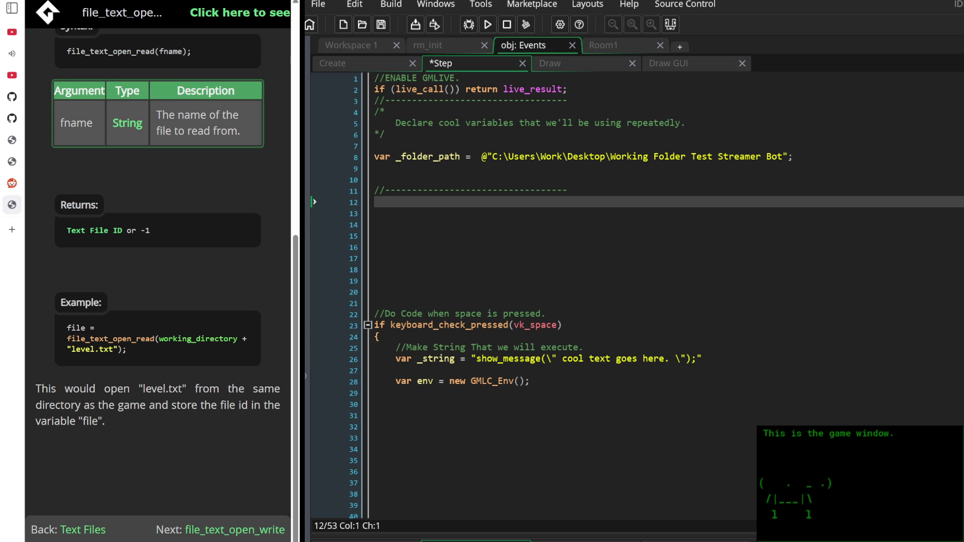
left_click(483, 211)
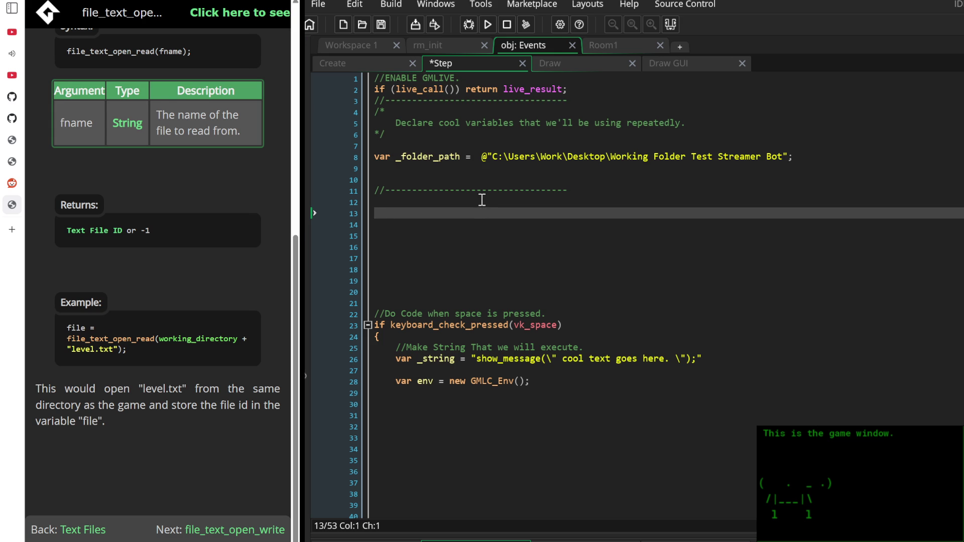
left_click(483, 202)
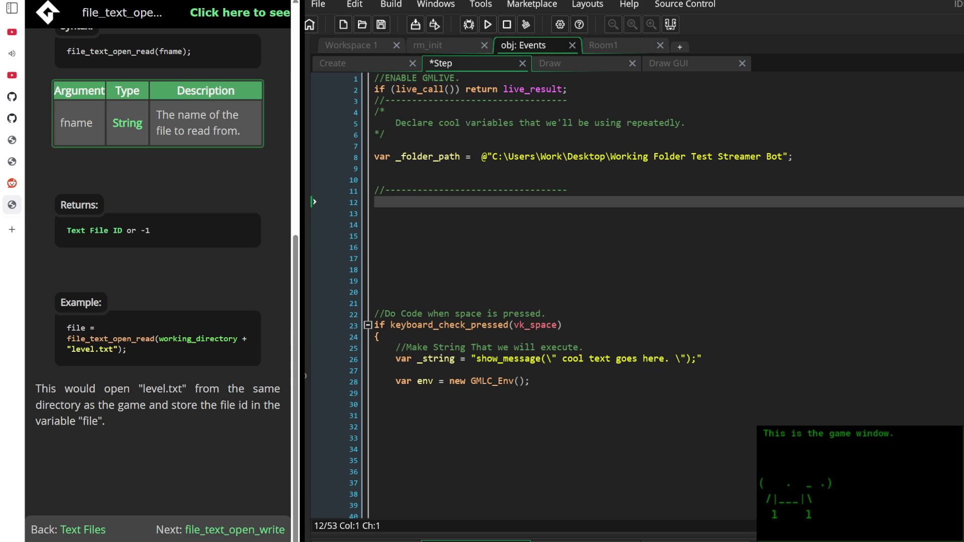
In Notepad, replace the old to-do with '-create text file if it doesn't exist.' and '-if it does exist'
key("alt+Tab")
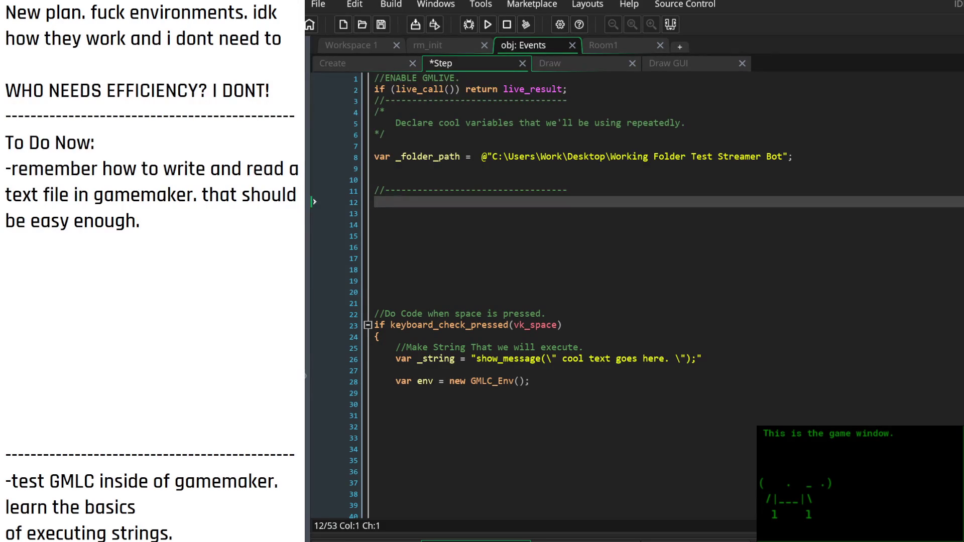
mouse_move(209, 217)
left_mouse_down()
mouse_move(2, 153)
mouse_move(157, 221)
mouse_move(4, 157)
mouse_move(5, 168)
left_mouse_up()
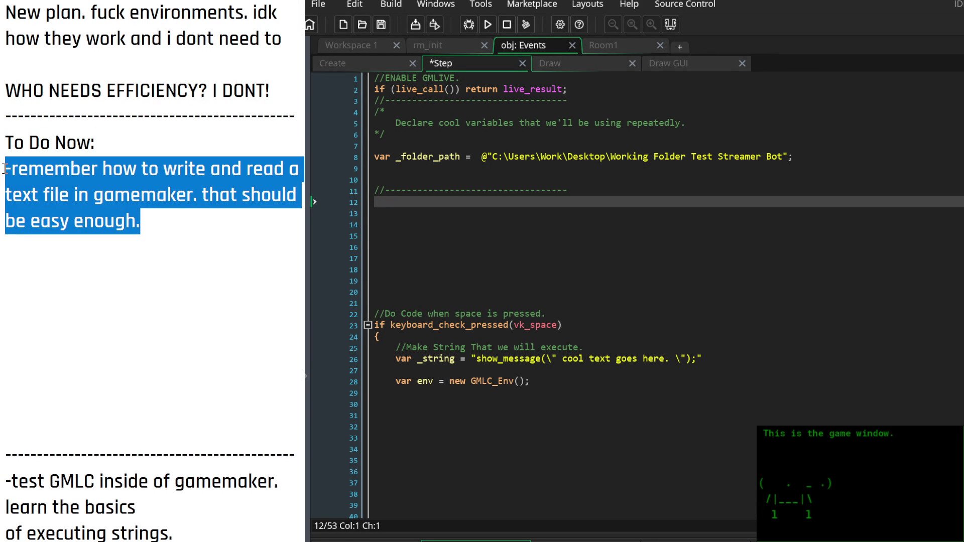
key("BackSpace")
type("-c")
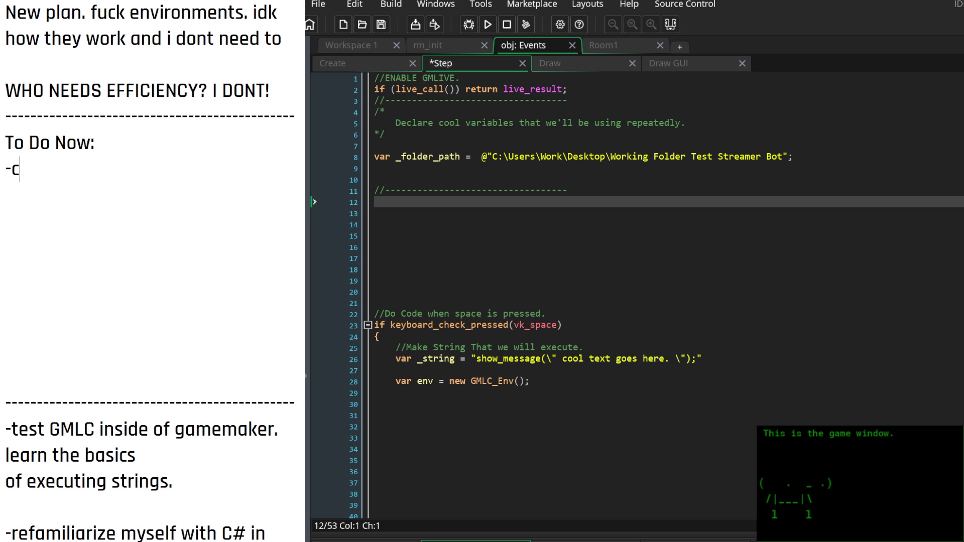
type("reate tex")
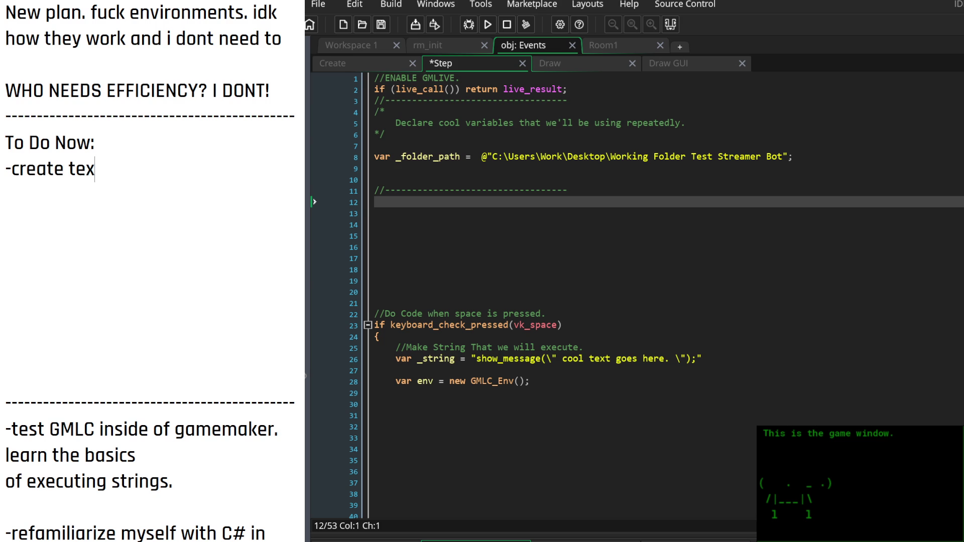
type("t file if it doesn't exist.")
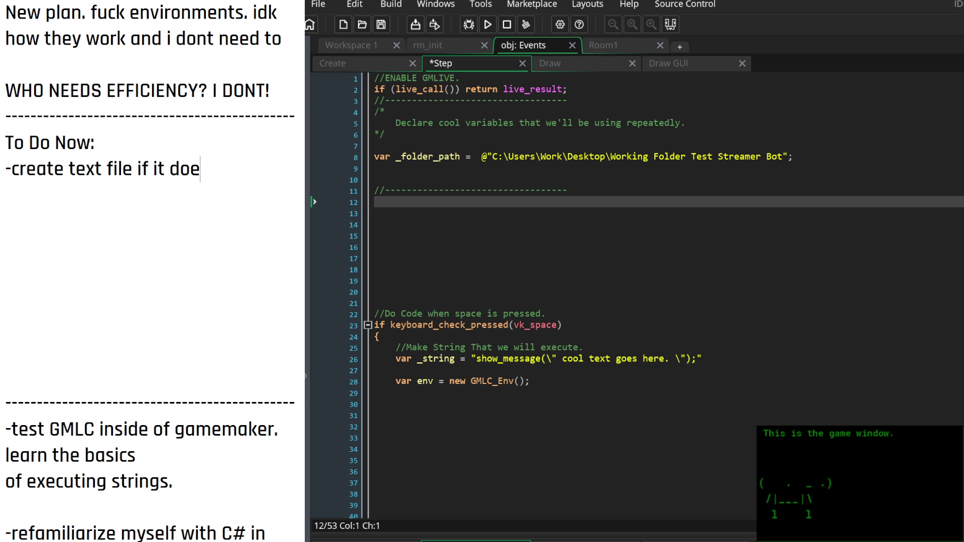
key("Return")
type("-if it doesn't")
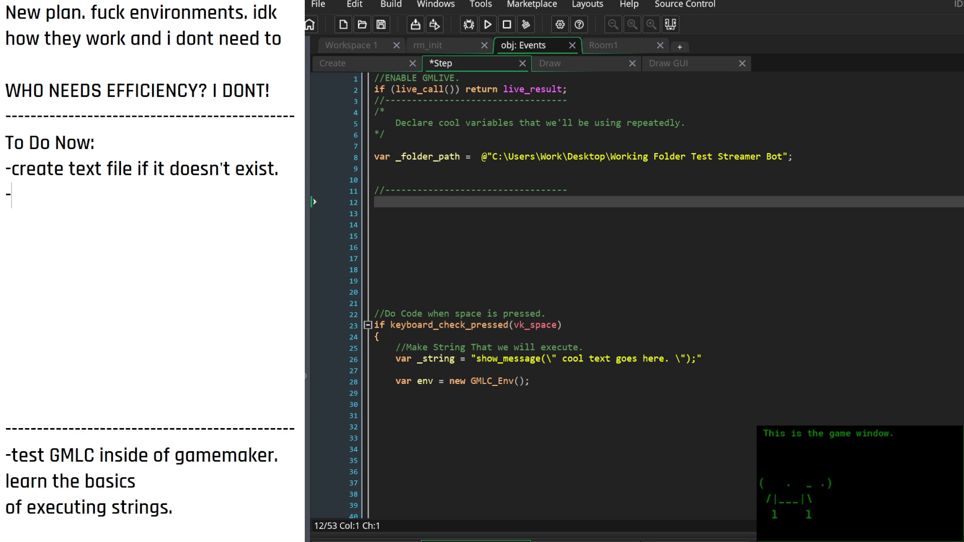
type(" exist")
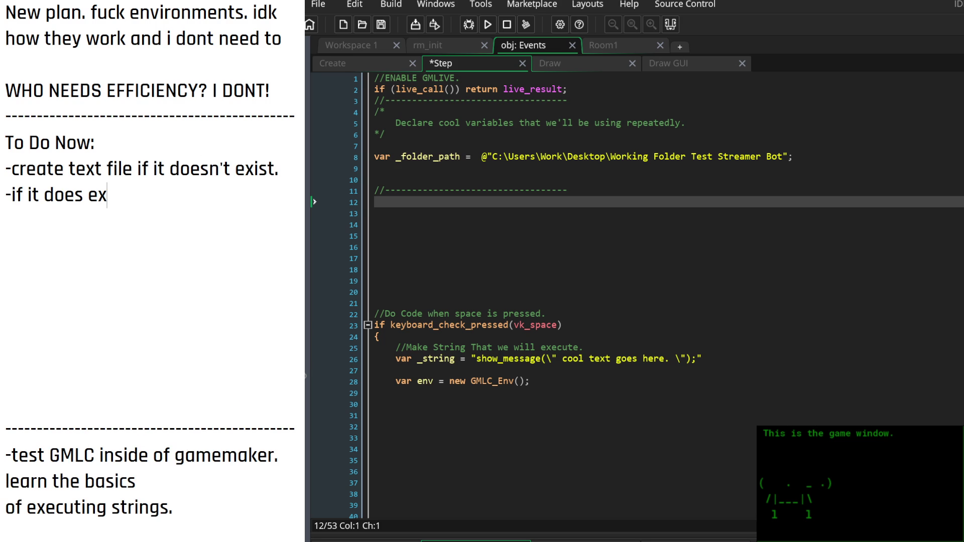
Restructure it under 'if text file doesn't exist:' with a nested '-declare contents of file.' item
key("Left")
key("Left")
key("Left")
left_click(6, 168)
key("Right")
type("if text file doesn't exist:")
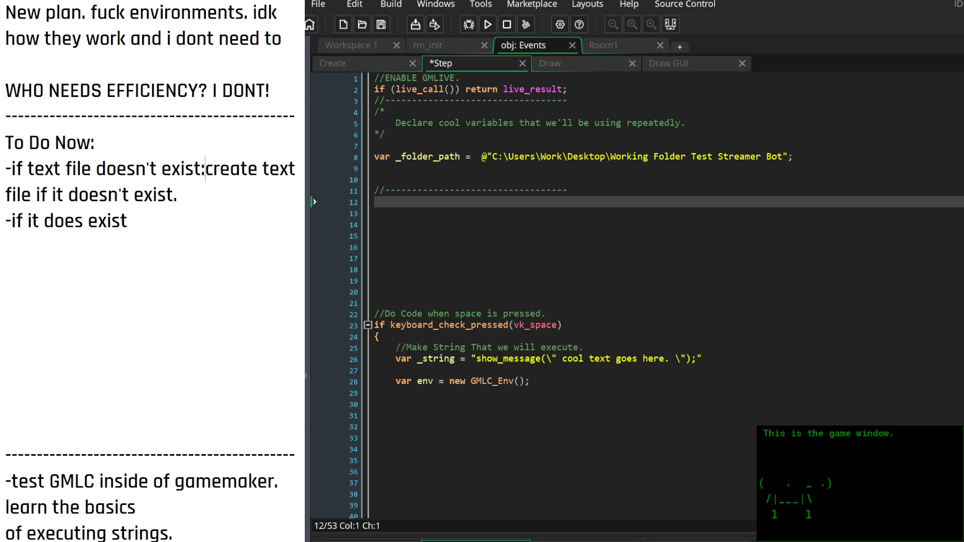
key("Return")
type("---")
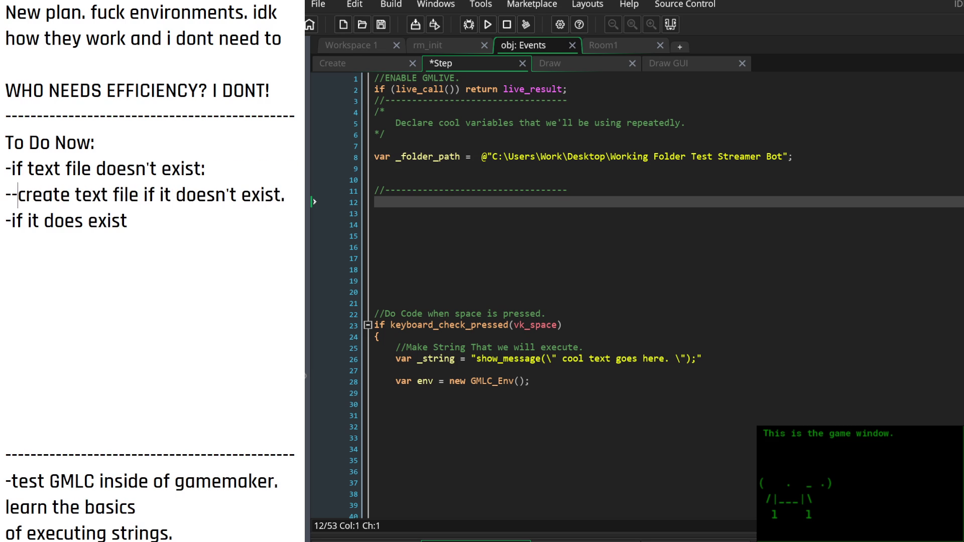
key("Left")
key("Left")
key("Left")
key("Return")
key("Up")
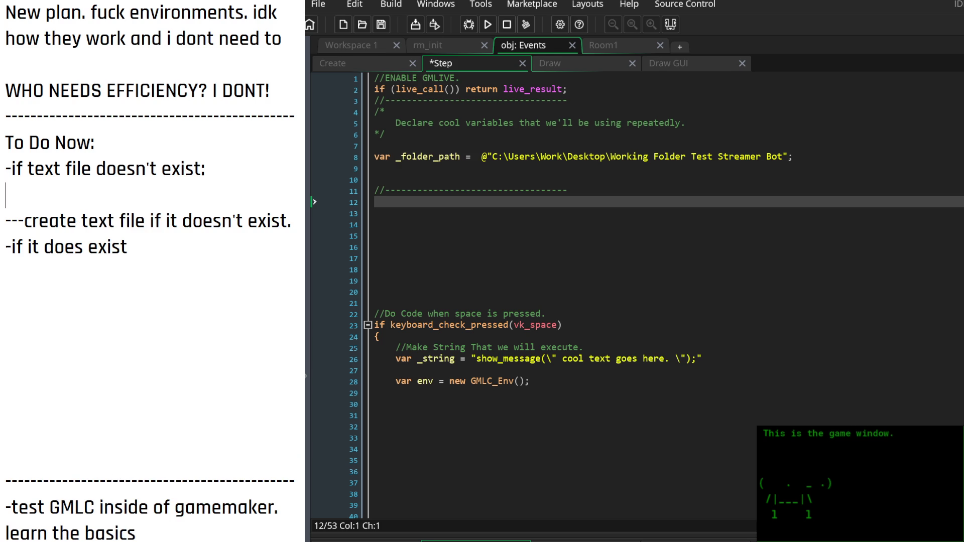
type("---d")
type("eclare")
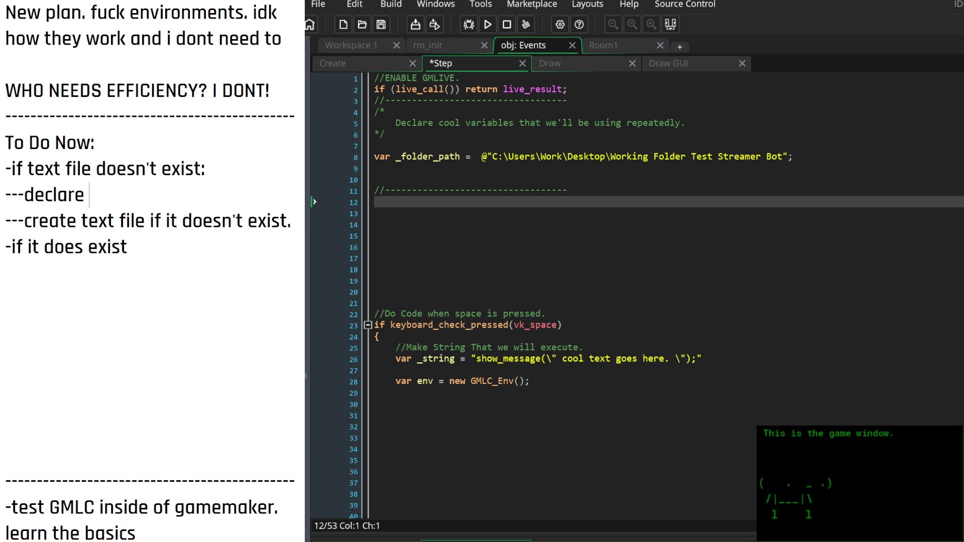
type(" contents of file.")
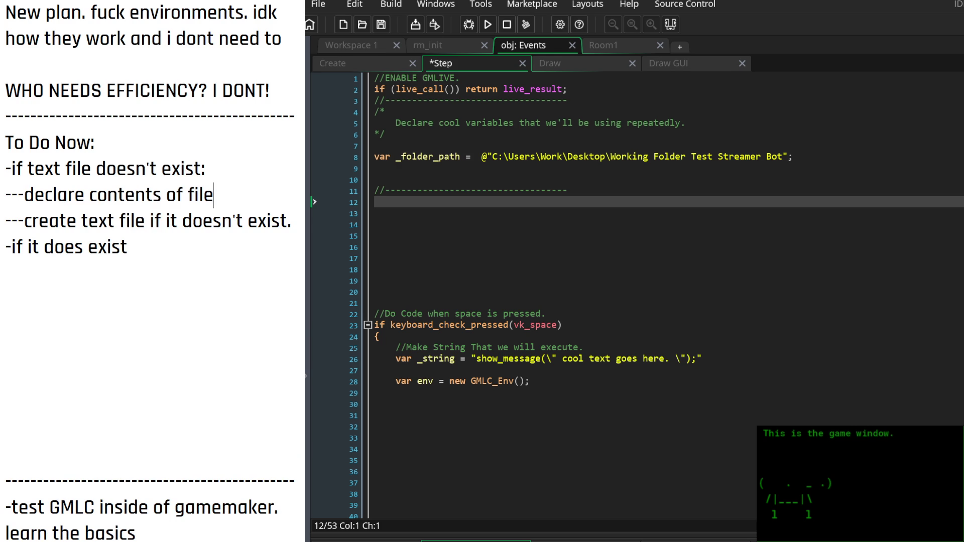
Trim the create-file line and finish the other item as 'if it does exist, we will execute it.'
key("Right")
key("Right")
key("Right")
key("Left")
key("Delete")
key("Delete")
key("Delete")
key("Delete")
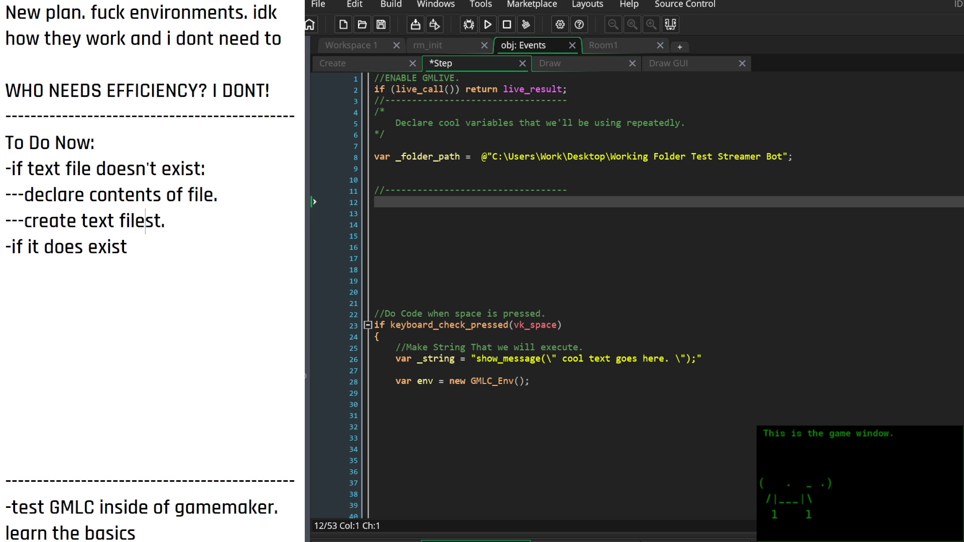
key("Up")
key("Down")
key("End")
key("Return")
key("Down")
key("Down")
key("Left")
type(", we will execute it.")
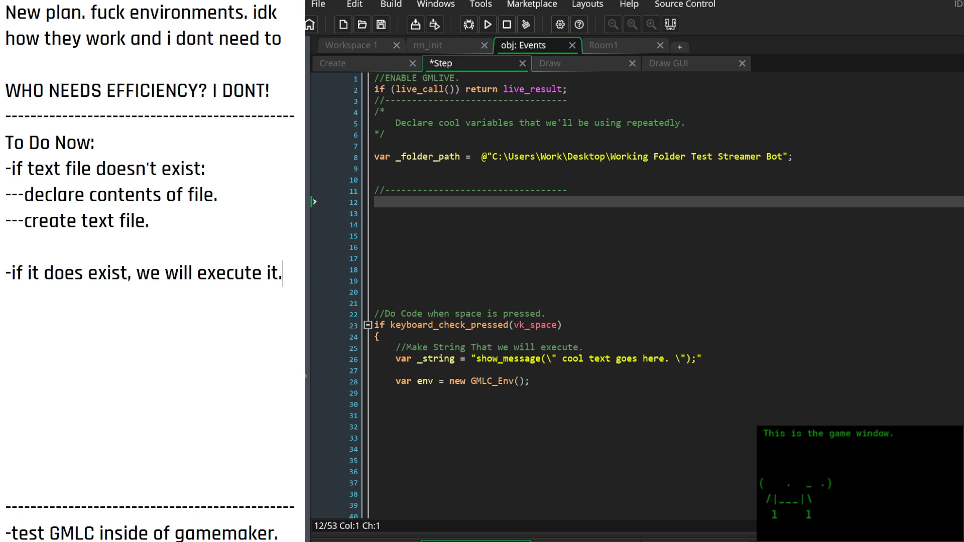
key("Up")
key("Up")
key("Up")
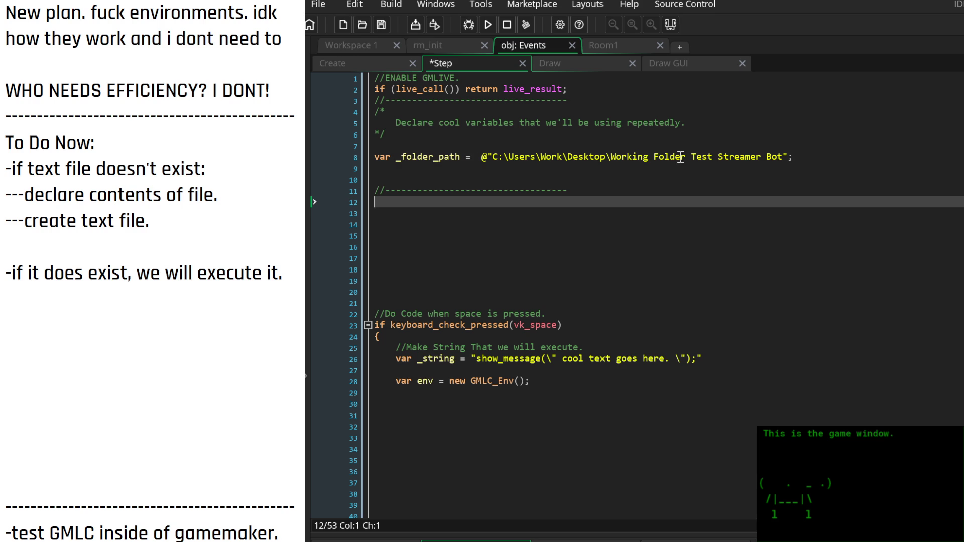
End the folder path with a backslash and add var _file_name = @"code_to_execute.txt"; below it
left_click(783, 157)
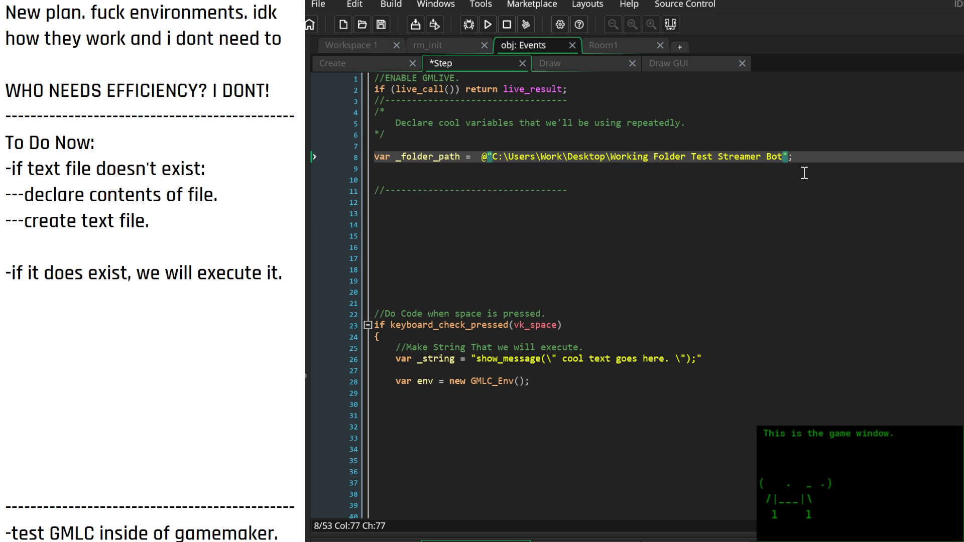
type("\\")
key("Down")
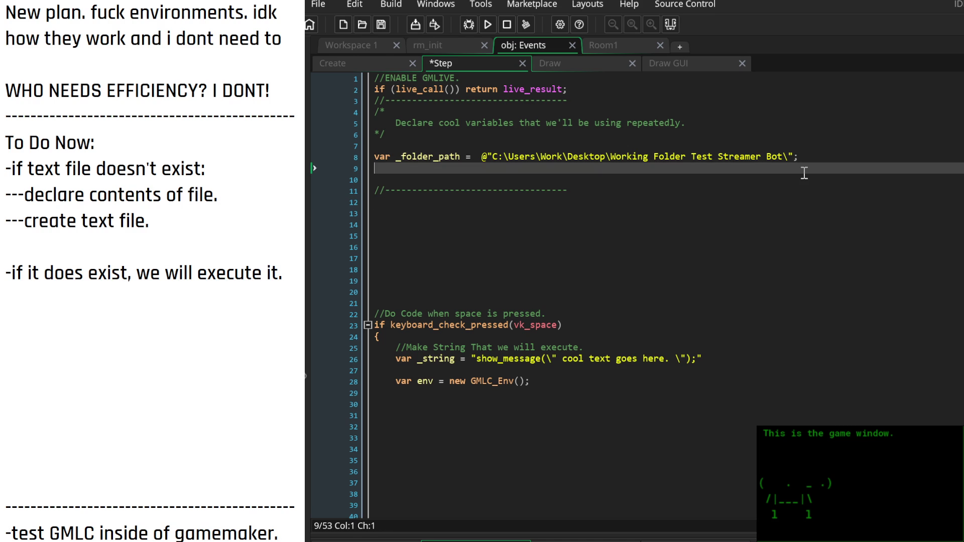
type("var _file")
type("_name = ")
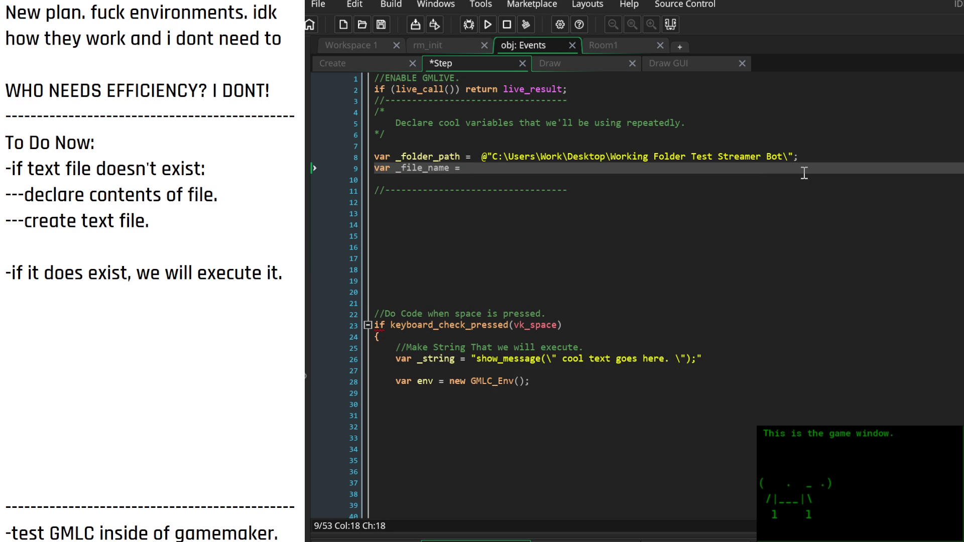
type("@\"\";")
key("Left")
key("Left")
type("code_to")
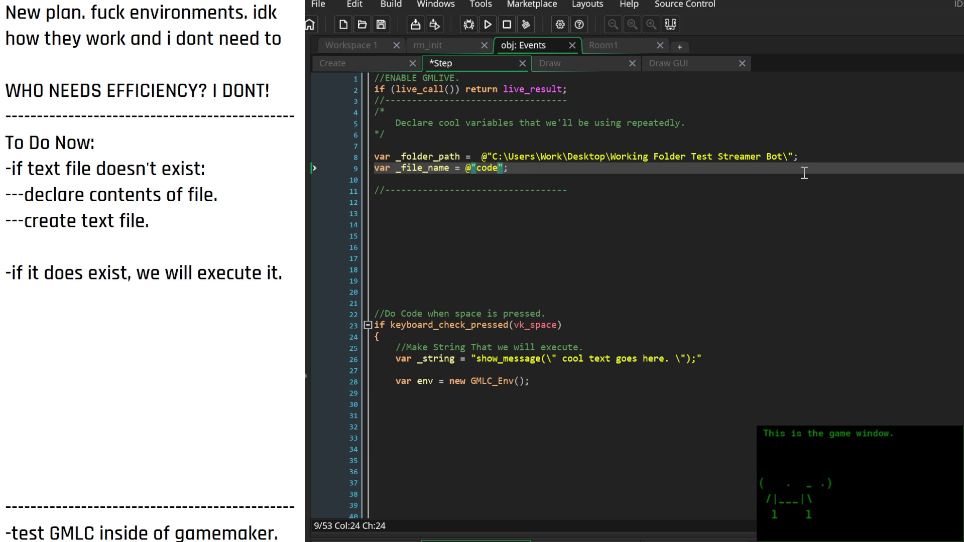
type("_execu")
type("te")
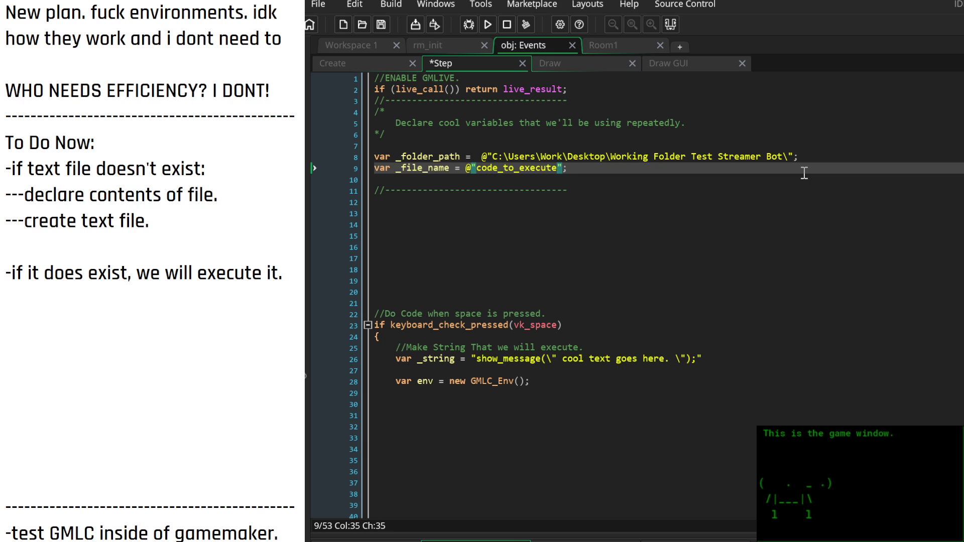
type(".txt")
key("Down")
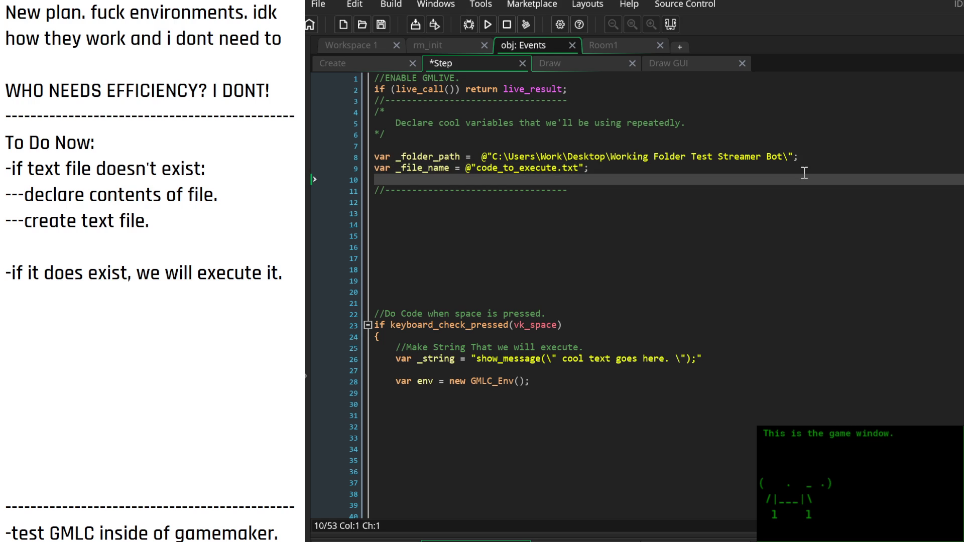
key("Down")
key("Down")
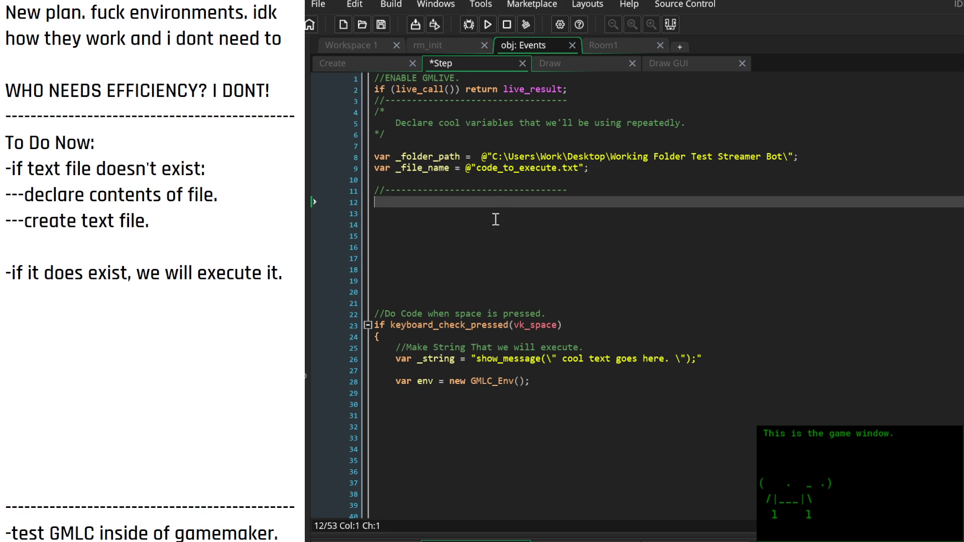
left_click(598, 179)
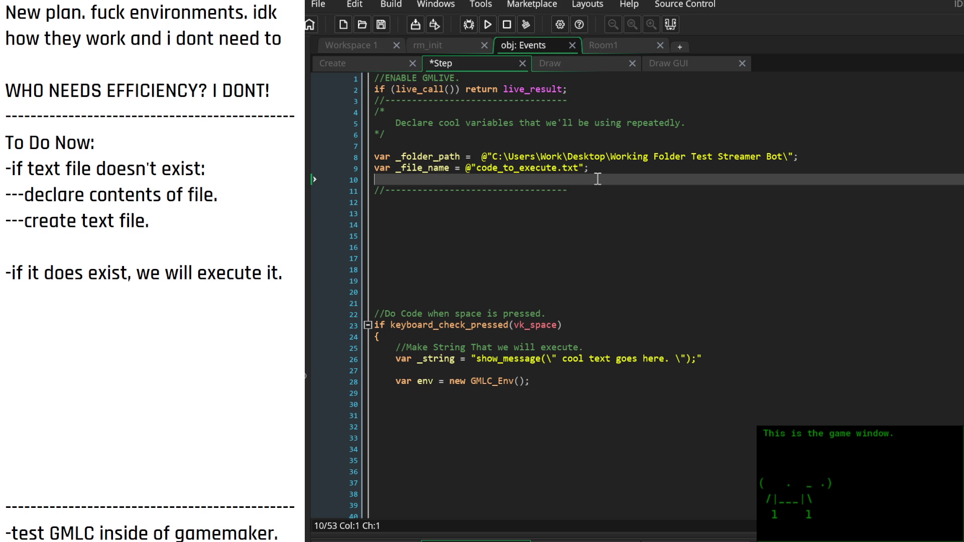
Declare var _full_filepath = _folder_path + _file_name; on line 10
key("Return")
key("Return")
key("Up")
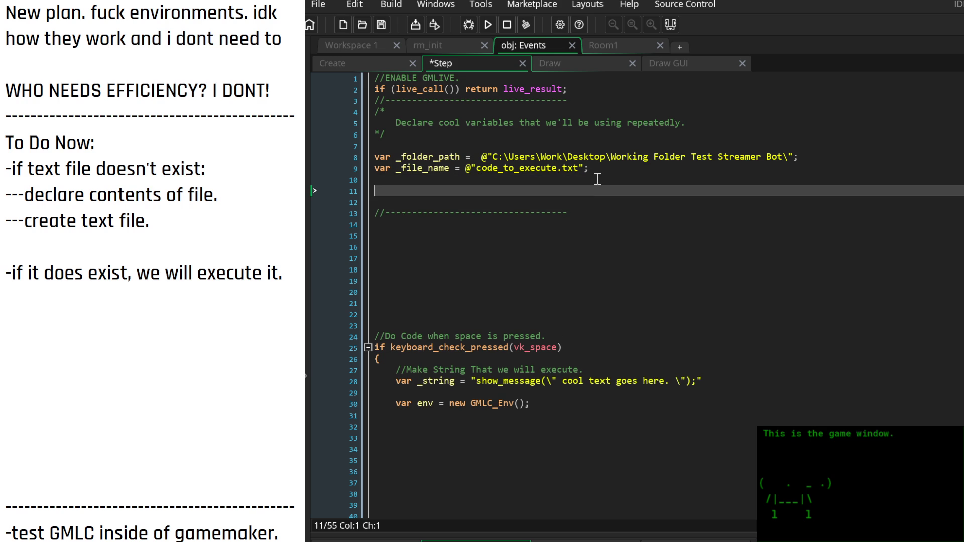
type("var _f")
type("ull_file")
type("path = ")
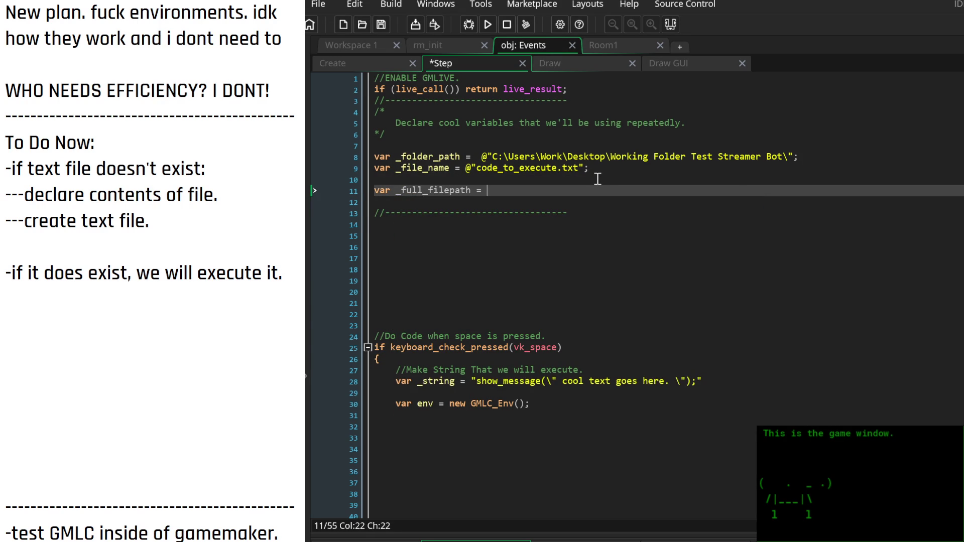
type("_fol")
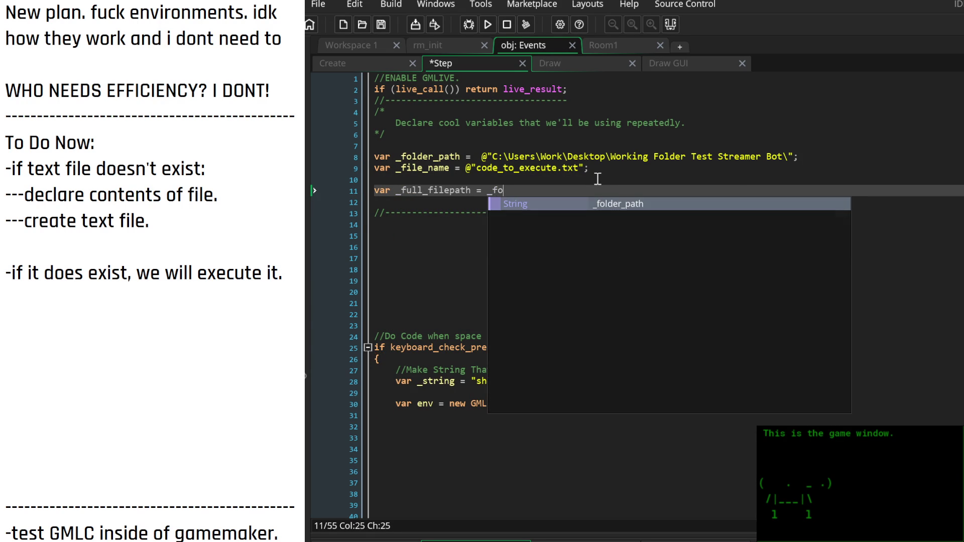
key("Return")
type("+ ")
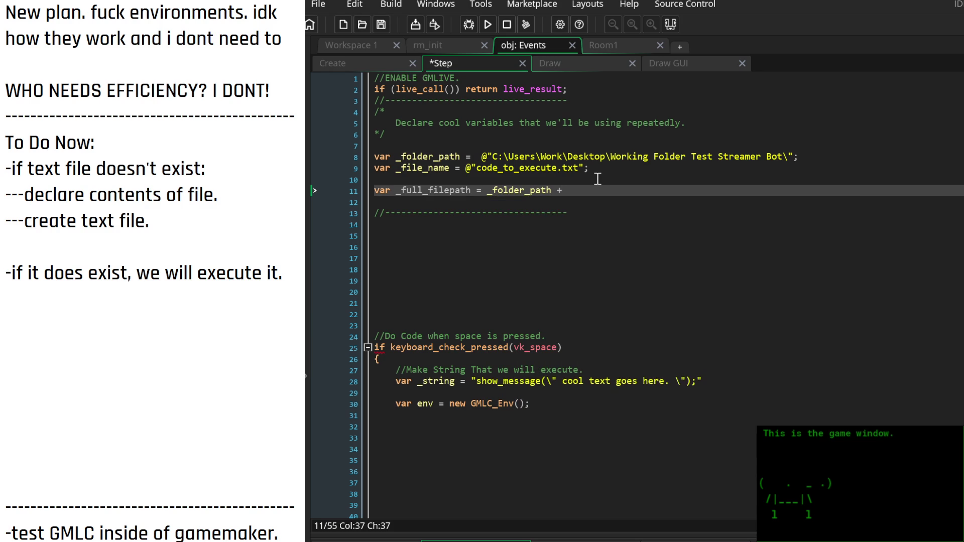
type("_f")
key("Down")
key("Return")
type(";")
Remove the extra blank line and add the comment '// 0 If text file doesn't exist...' below the divider
key("Down")
key("Down")
key("Down")
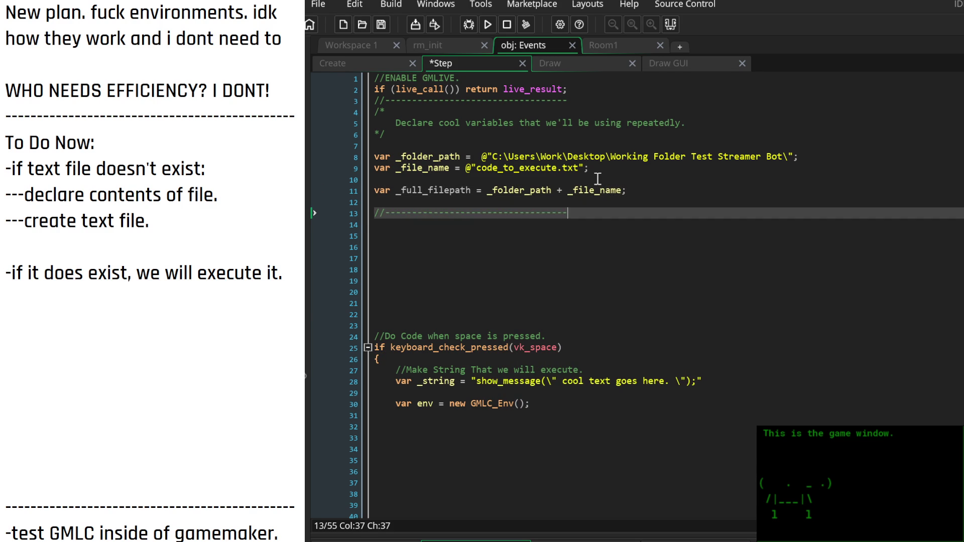
key("Up")
key("Up")
key("Up")
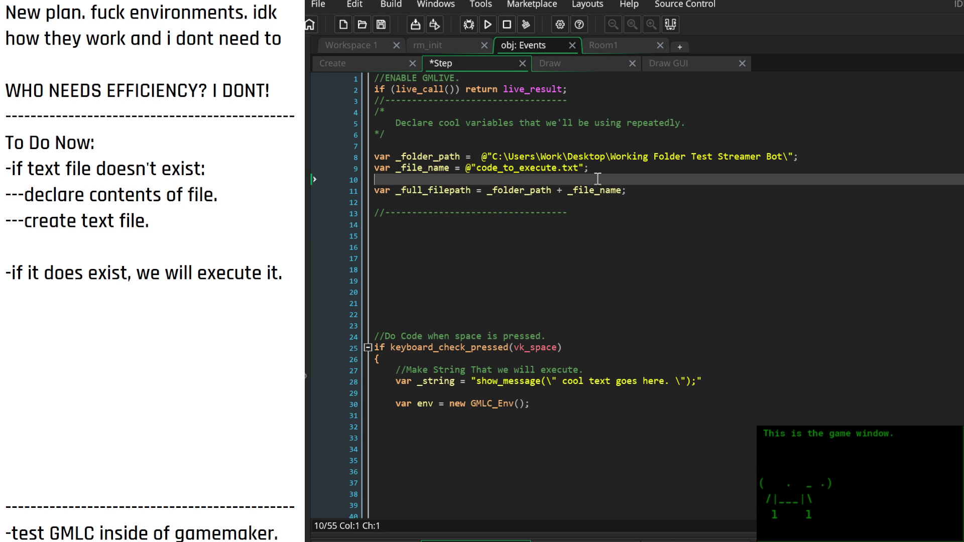
key("BackSpace")
key("Down")
key("Down")
key("Down")
key("Down")
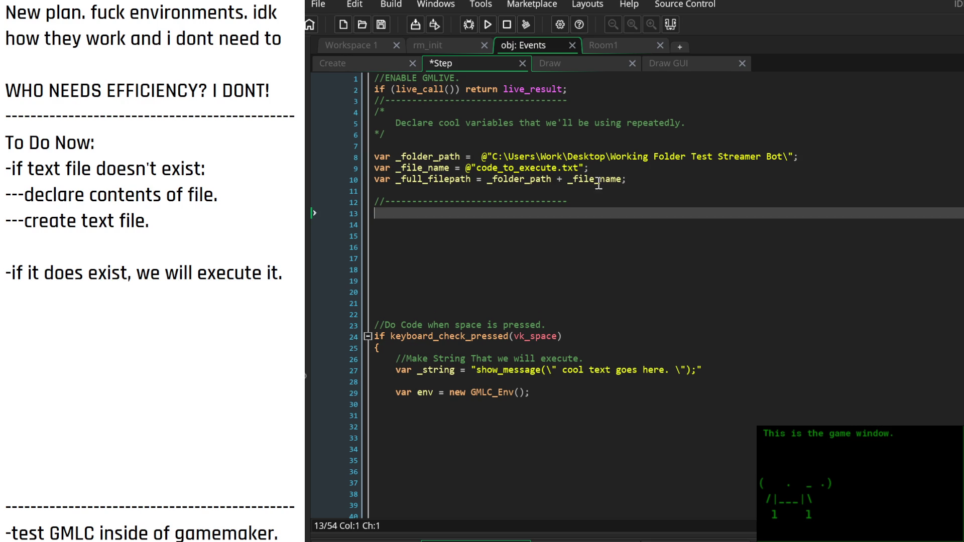
type("// 0 ")
type(" If text file doesn't exist...")
key("Down")
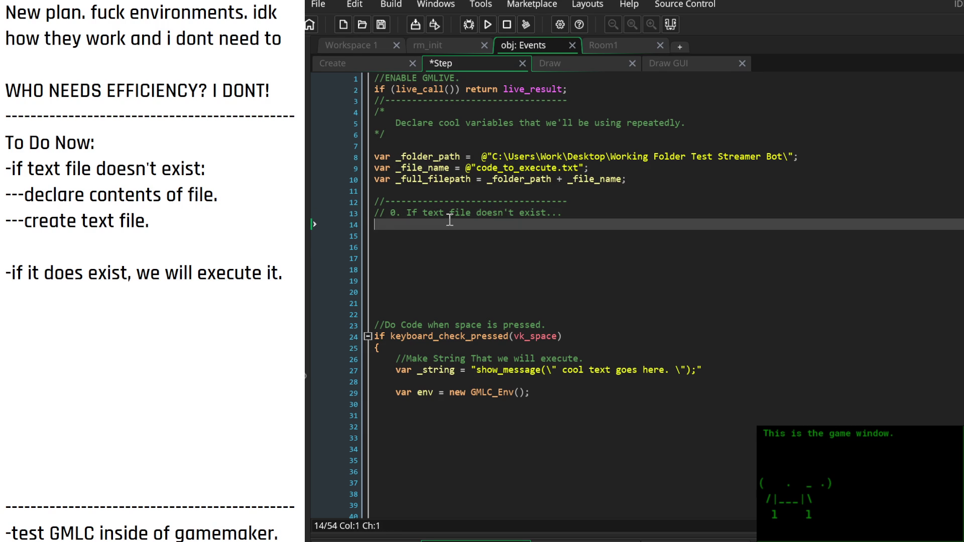
On line 14, write the condition if file_exists(_full_filepath) == false
type("// ...")
type("Cre")
key("BackSpace")
key("BackSpace")
key("BackSpace")
type("if fi(")
type(")")
key("Left")
key("Left")
type("file_exi")
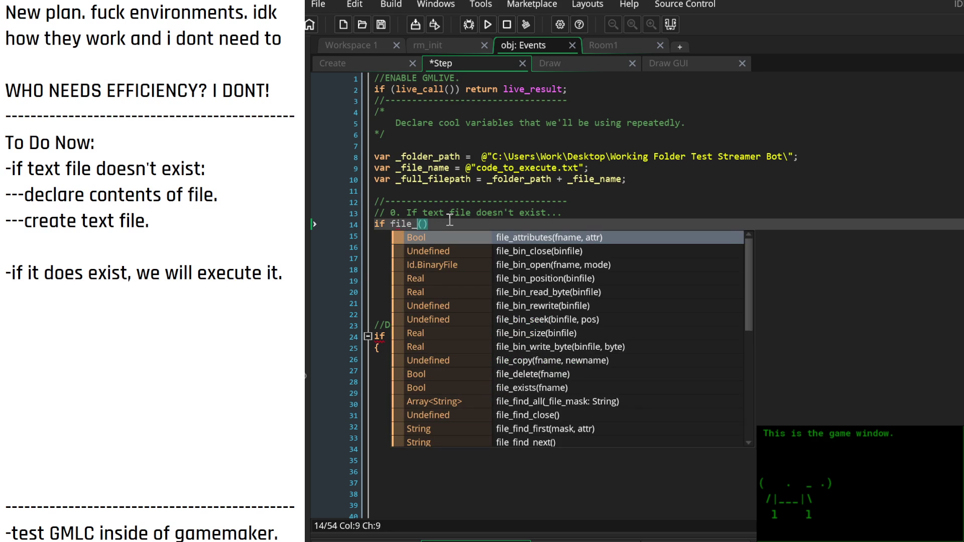
key("Return")
key("Delete")
key("Delete")
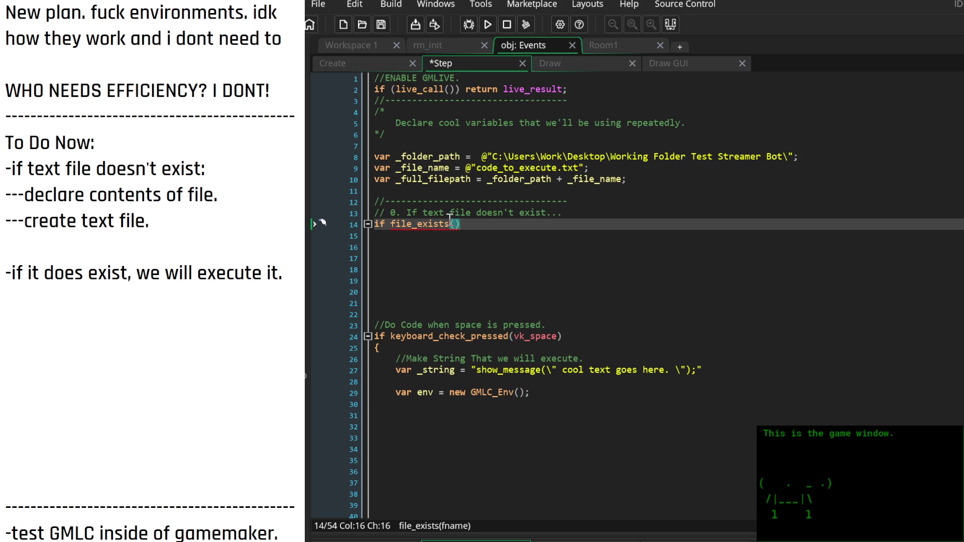
type("_full")
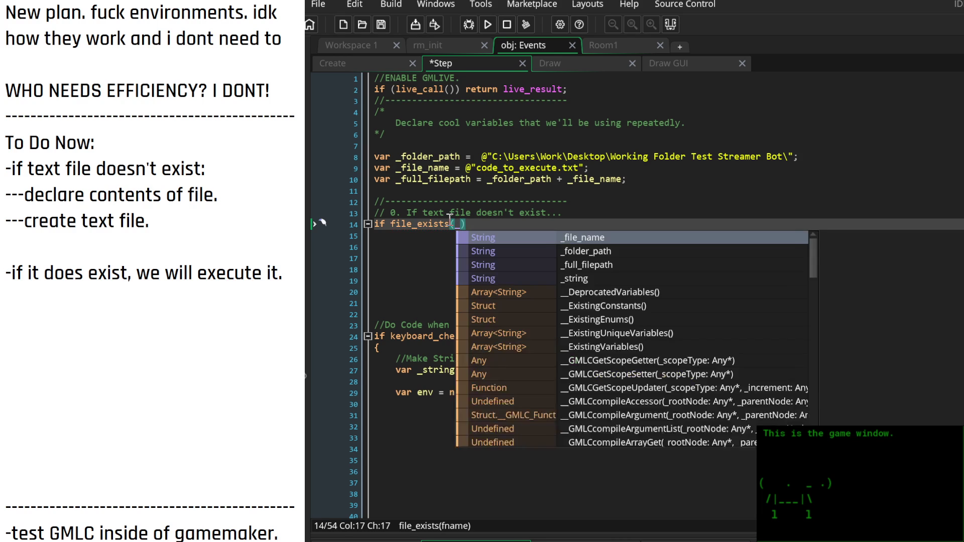
key("Return")
type(")")
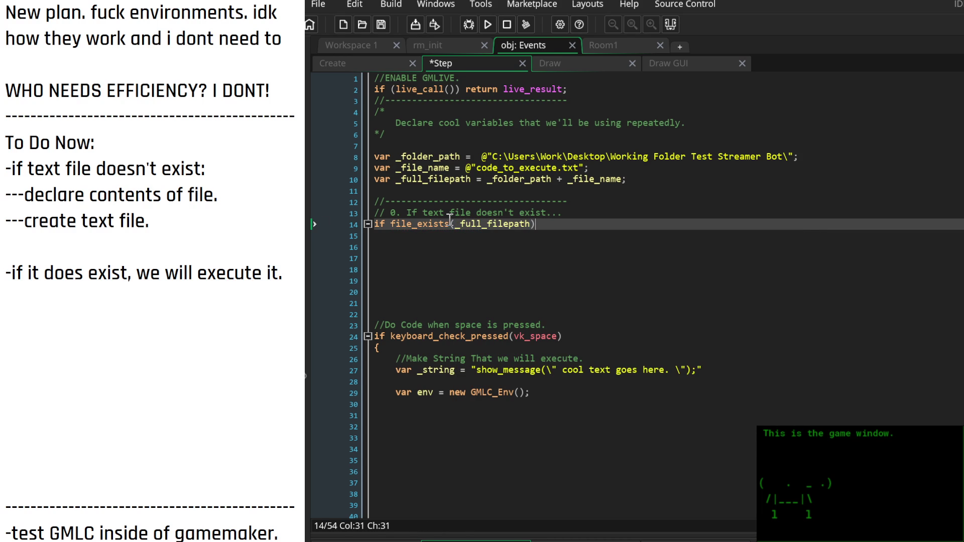
type(" == false")
Open the if block's braces and start it with the comment '//...create file.'
key("Return")
type("{")
key("Return")
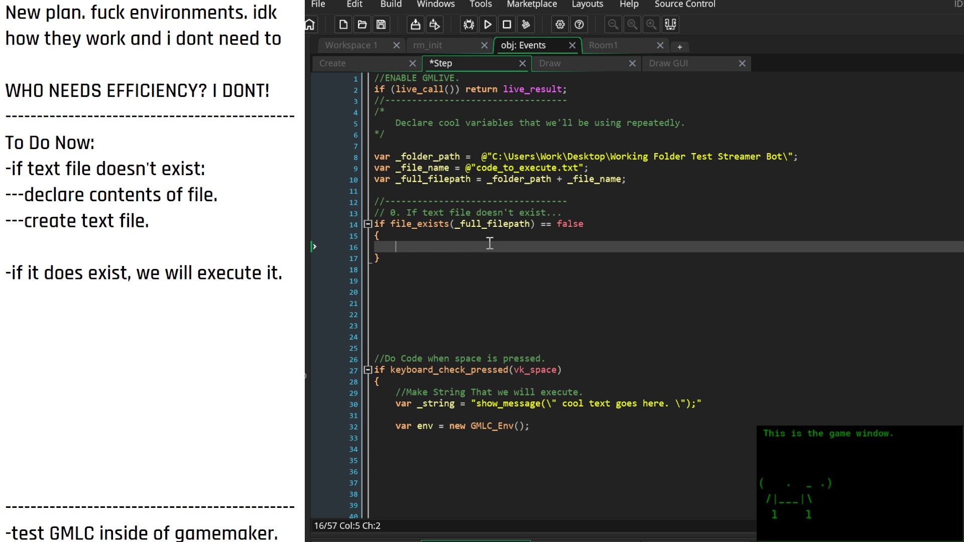
type("//...create")
type(" file.")
Add a '//...set string.' comment and start a 'var _file_string =' declaration below it
key("Return")
key("BackSpace")
key("BackSpace")
key("BackSpace")
key("BackSpace")
type("set string.")
key("Return")
type("var _")
key("BackSpace")
type("string =")
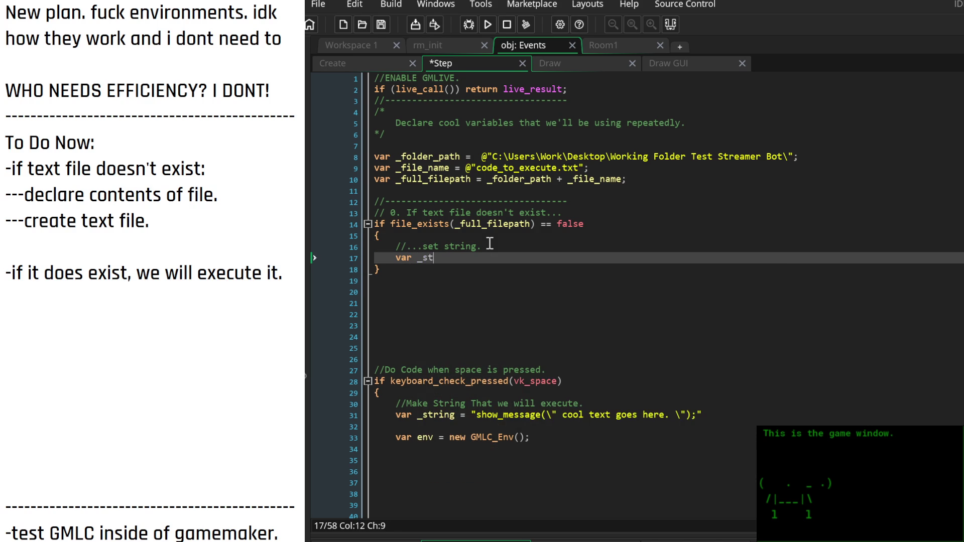
key("Left")
key("Left")
key("Left")
type("file_")
key("End")
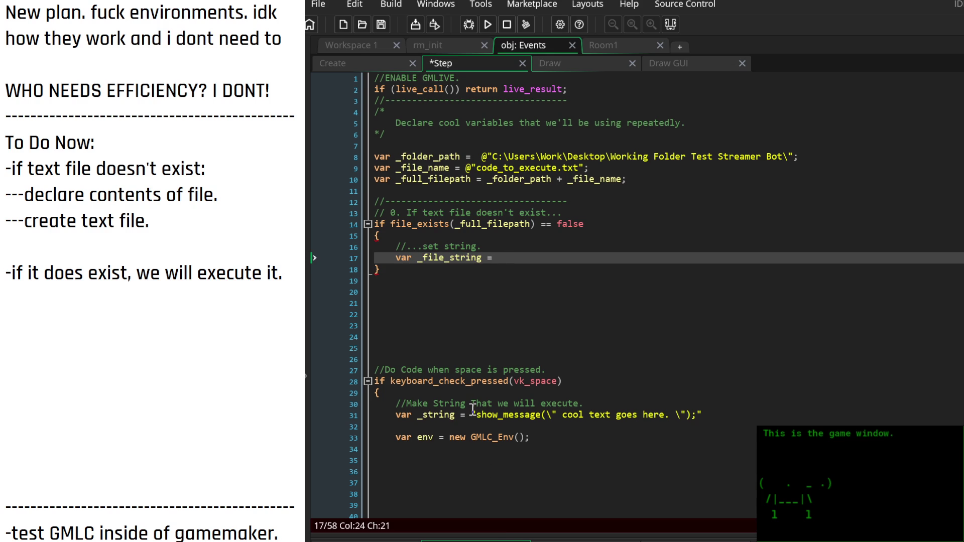
Copy the show_message string from line 31 and reword it to 'this message was called from a text file. COOL!'
left_click_drag(472, 414, 712, 413)
key("ctrl+c")
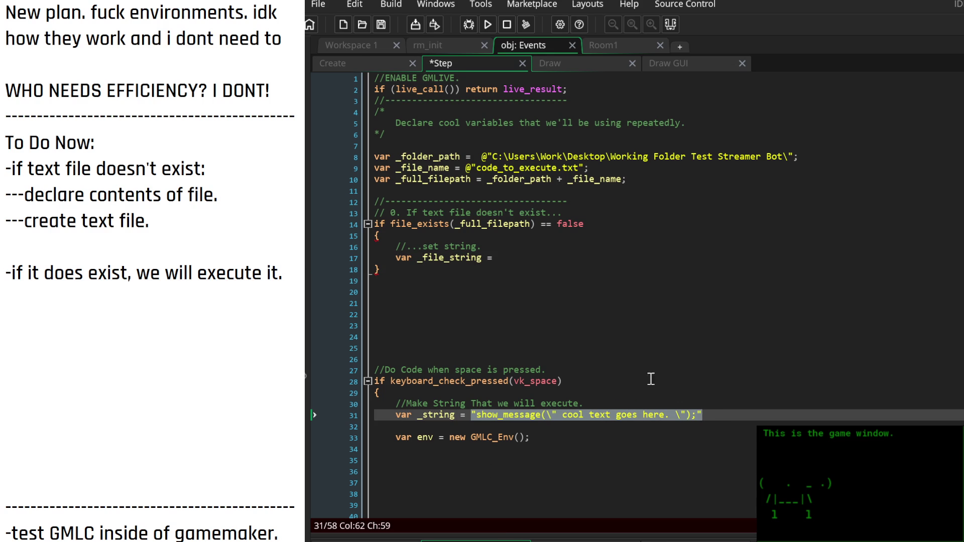
left_click(523, 257)
key("ctrl+v")
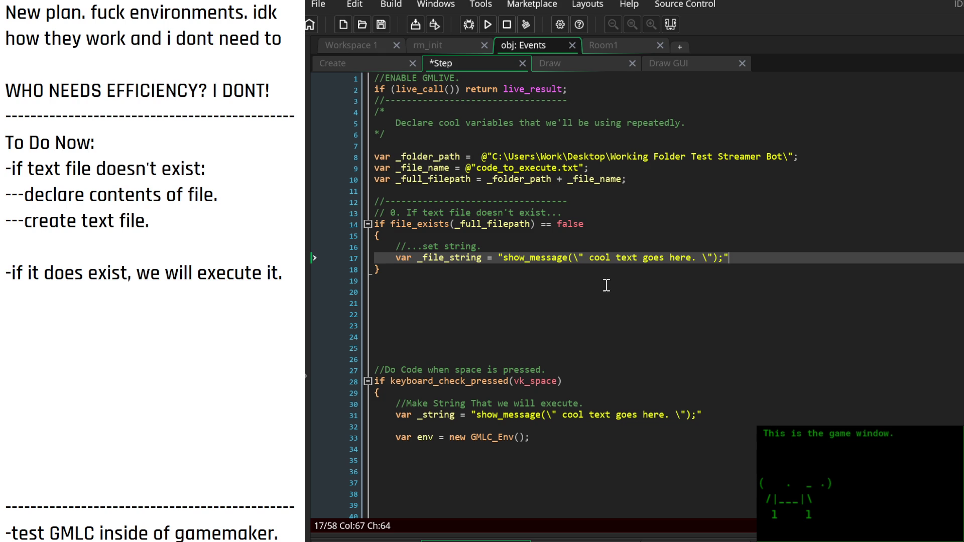
left_click_drag(595, 257, 692, 257)
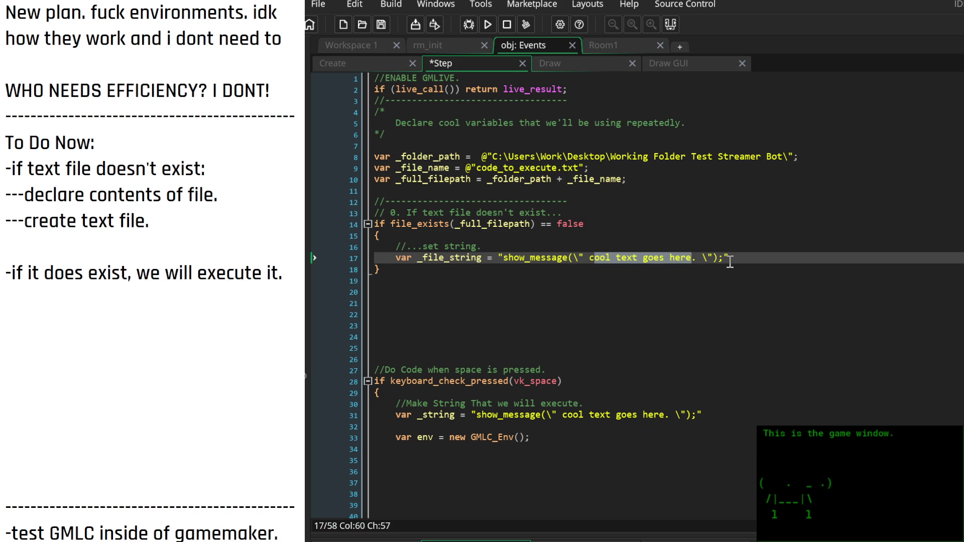
key("BackSpace")
key("BackSpace")
type("this string")
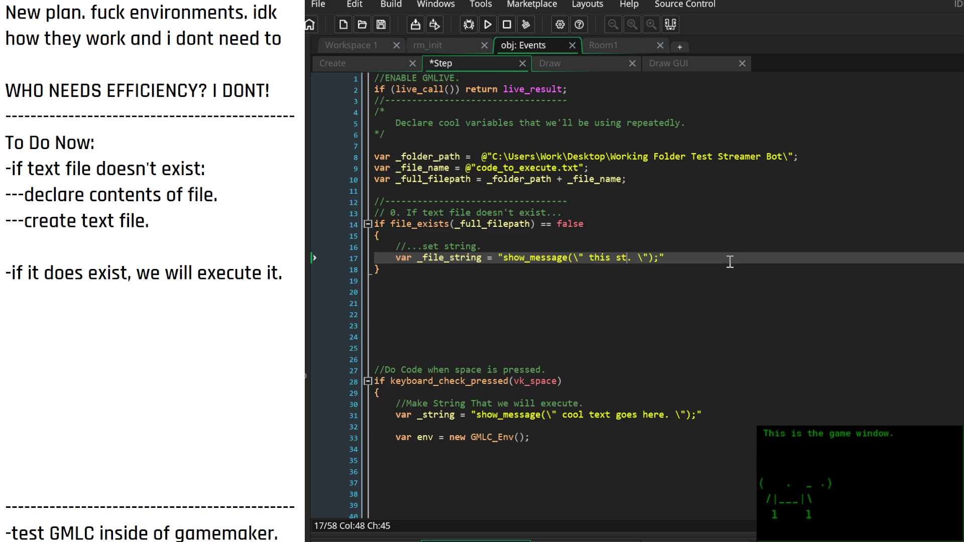
type(" was exec")
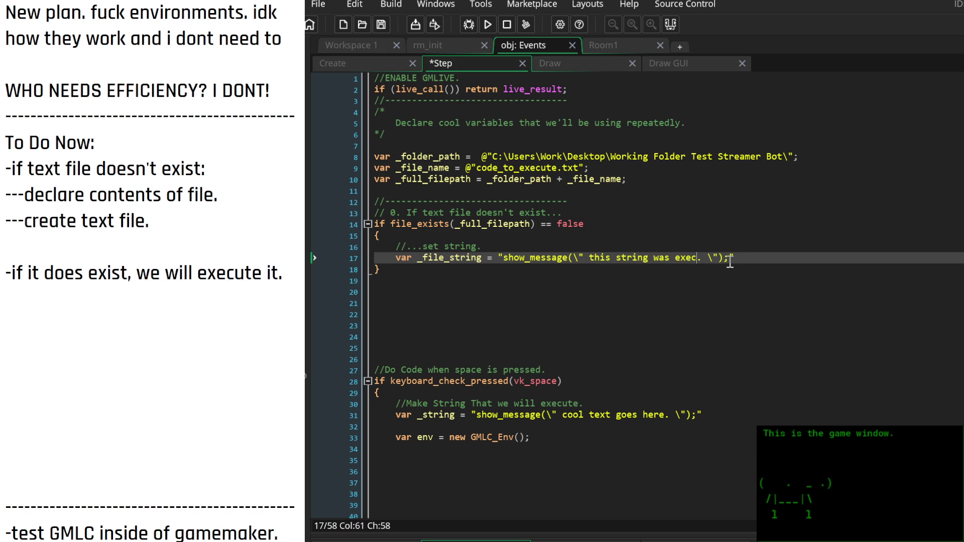
key("BackSpace")
key("BackSpace")
key("BackSpace")
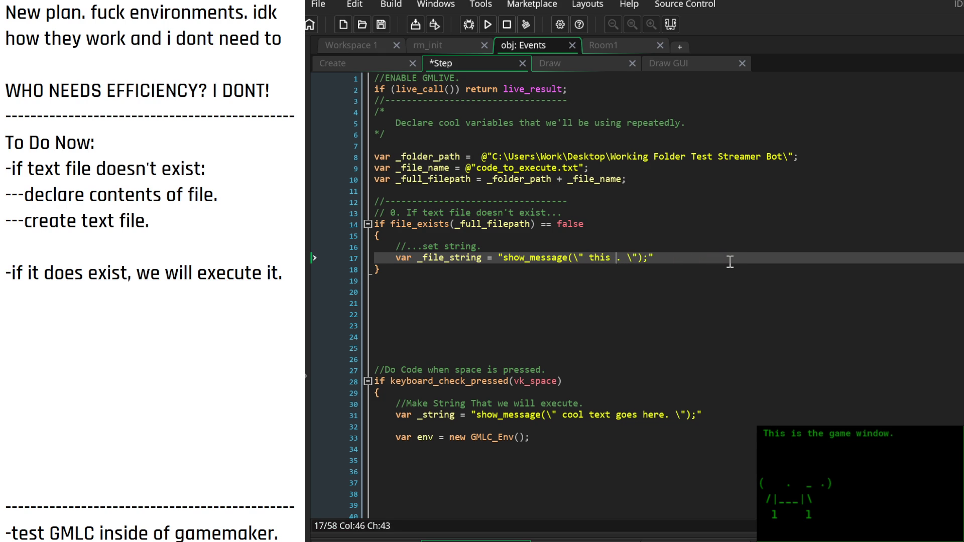
type("message wa")
type("s called from")
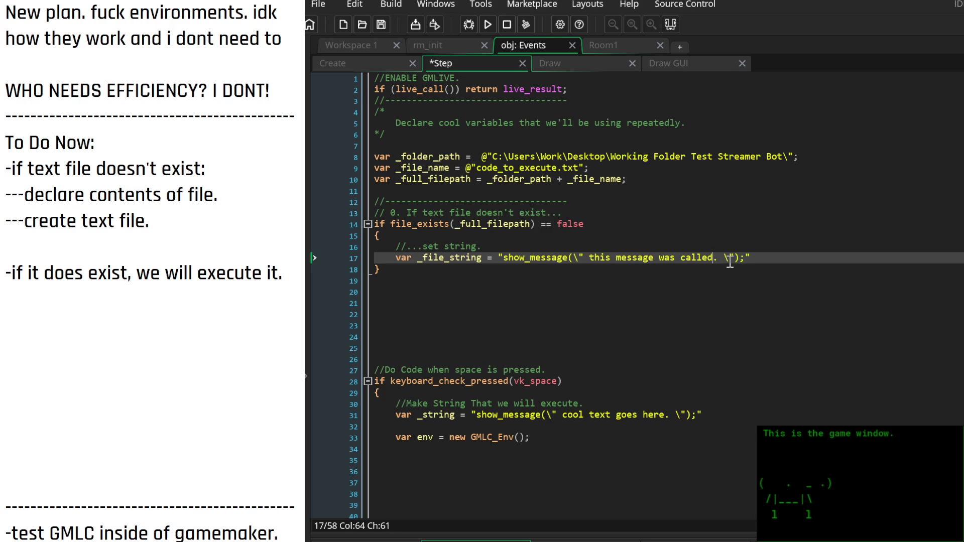
type(" a text ")
type("file. CO")
type("OL!")
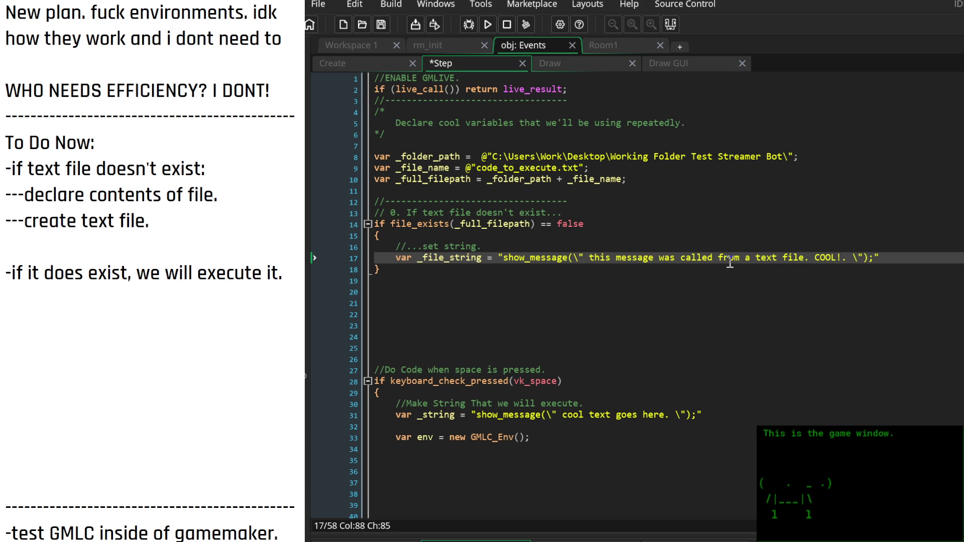
key("Delete")
End the declaration with a semicolon and add a '//...create text file?' comment below it
key("Down")
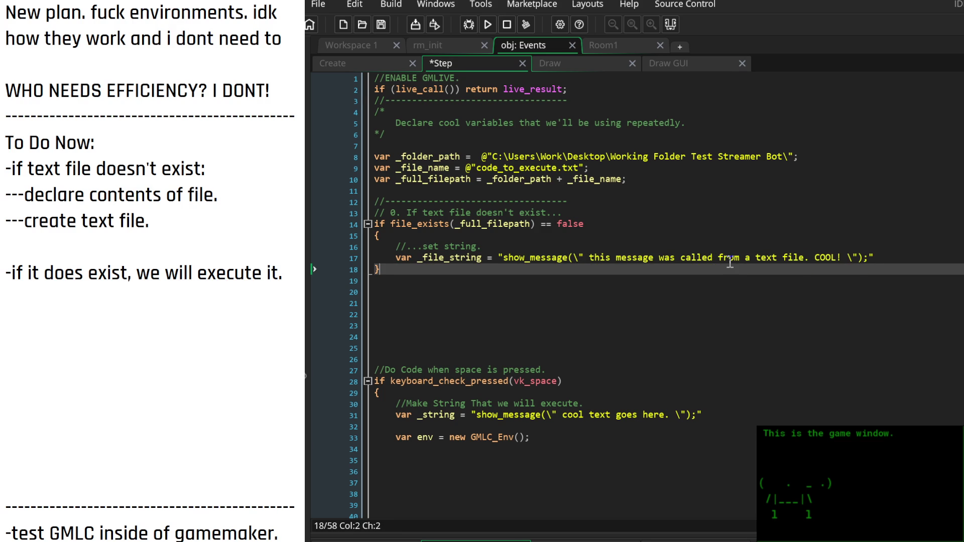
key("Up")
key("End")
key("Return")
key("Up")
key("End")
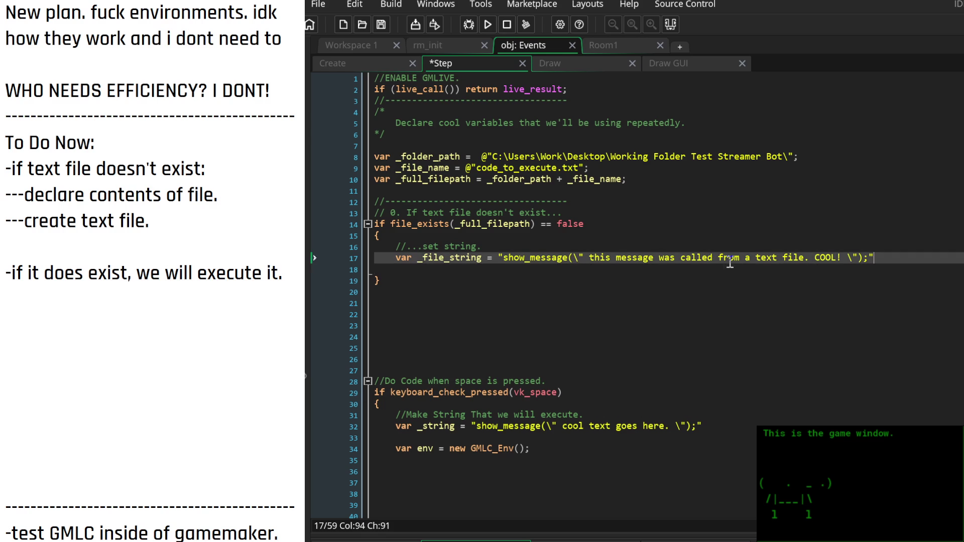
type(";")
key("Down")
key("Return")
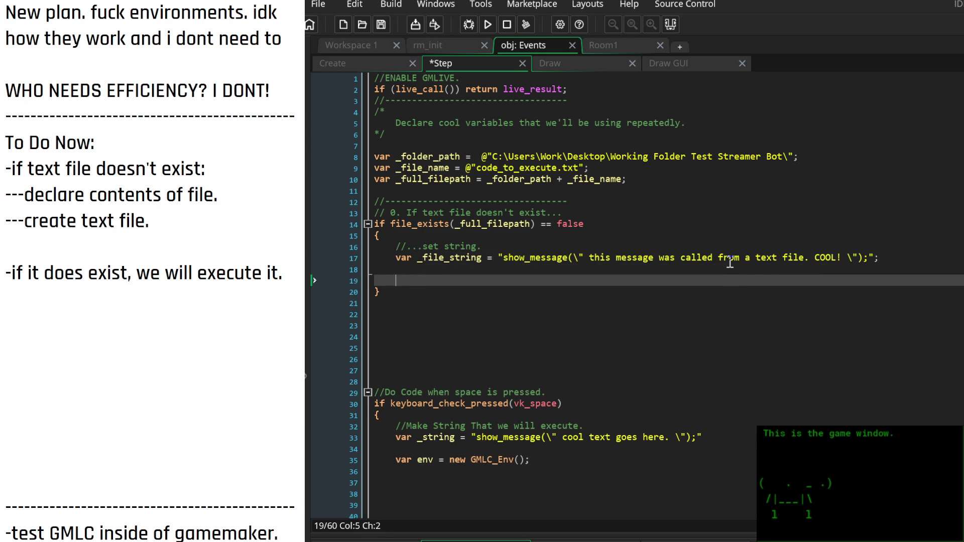
type("//")
type("...create te")
type("xt file?")
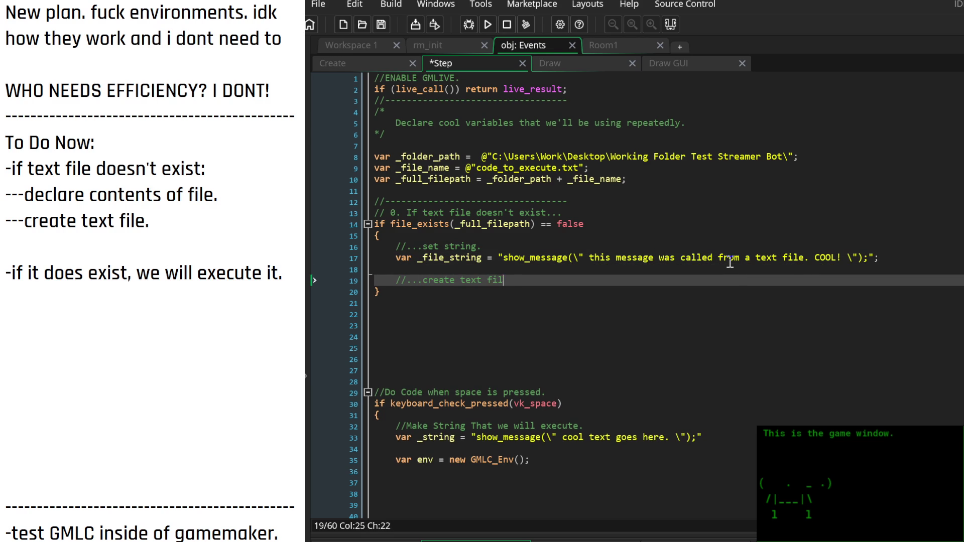
key("Return")
key("Return")
key("Return")
key("Return")
key("Return")
key("Up")
key("Up")
key("Up")
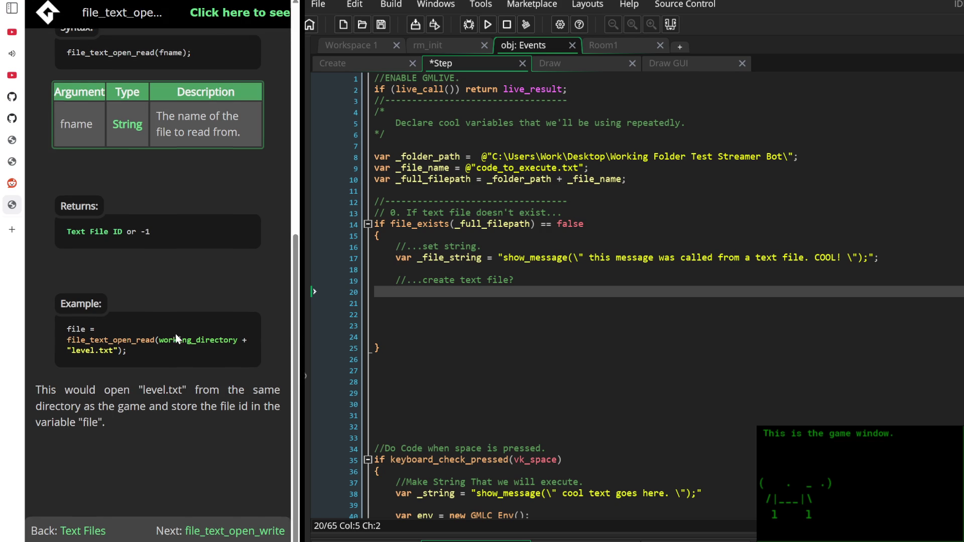
Open the file_text_open_write page from the manual's Text Files overview
scroll(176, 334, "up", 6)
scroll(177, 342, "up", 1)
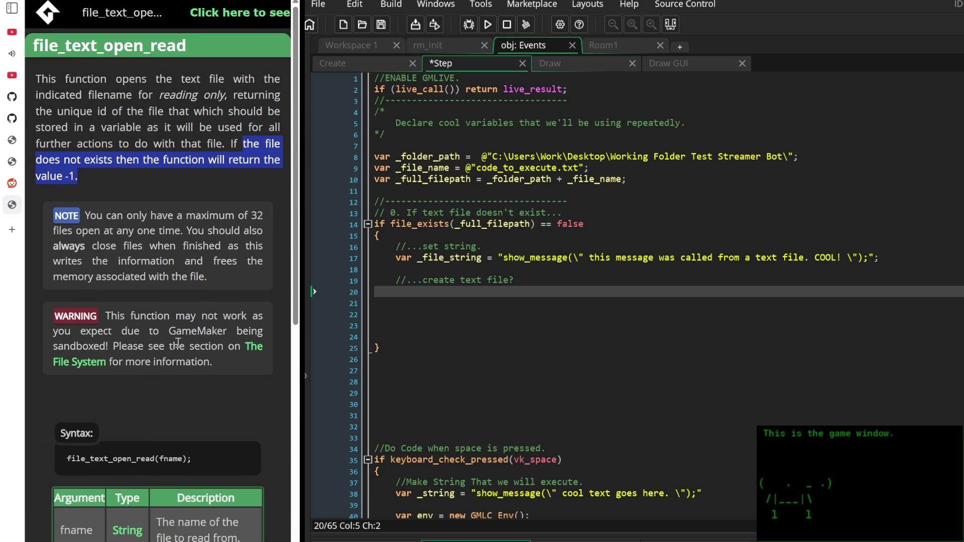
scroll(178, 335, "down", 8)
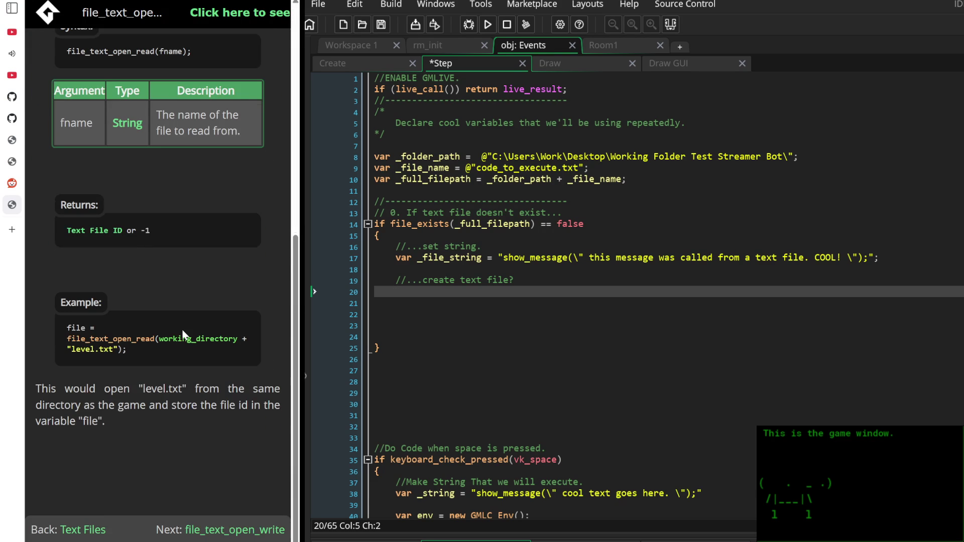
left_click(92, 531)
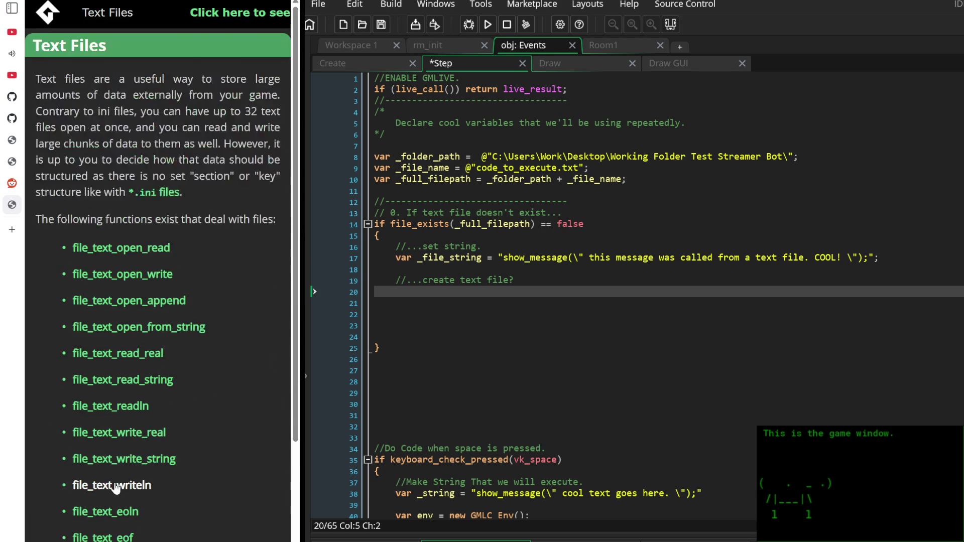
scroll(103, 485, "down", 3)
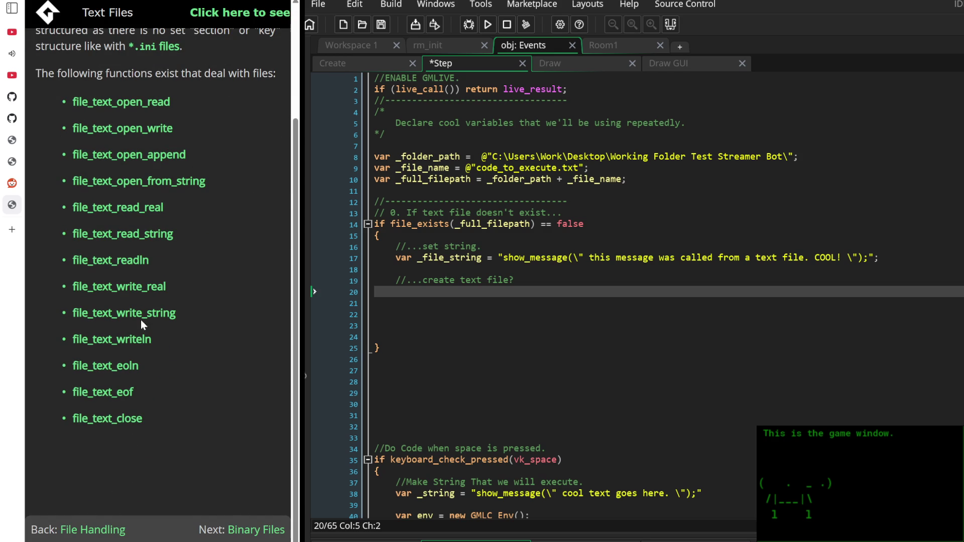
scroll(141, 316, "up", 1)
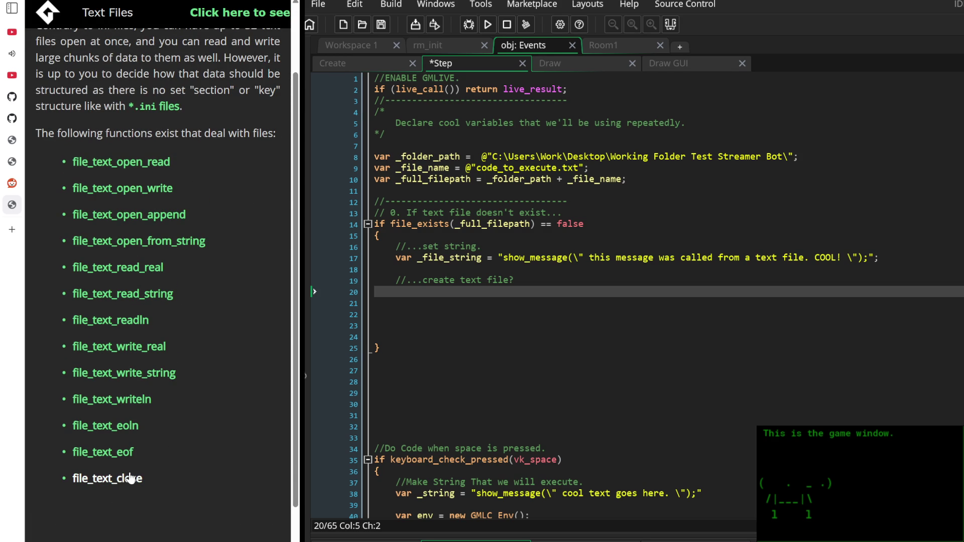
left_click(152, 195)
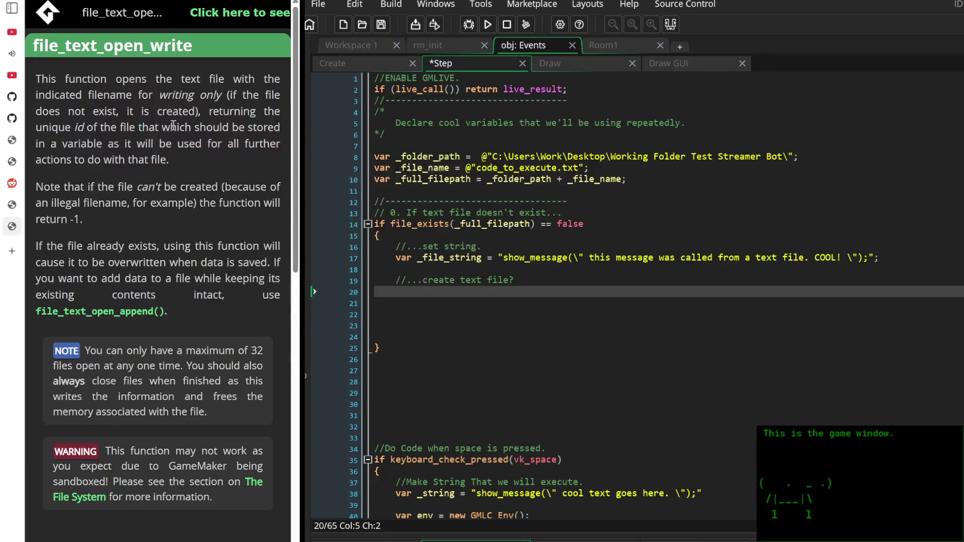
Scroll the page to its Syntax, fname argument and Returns sections, then type file_text_open
scroll(174, 124, "down", 1)
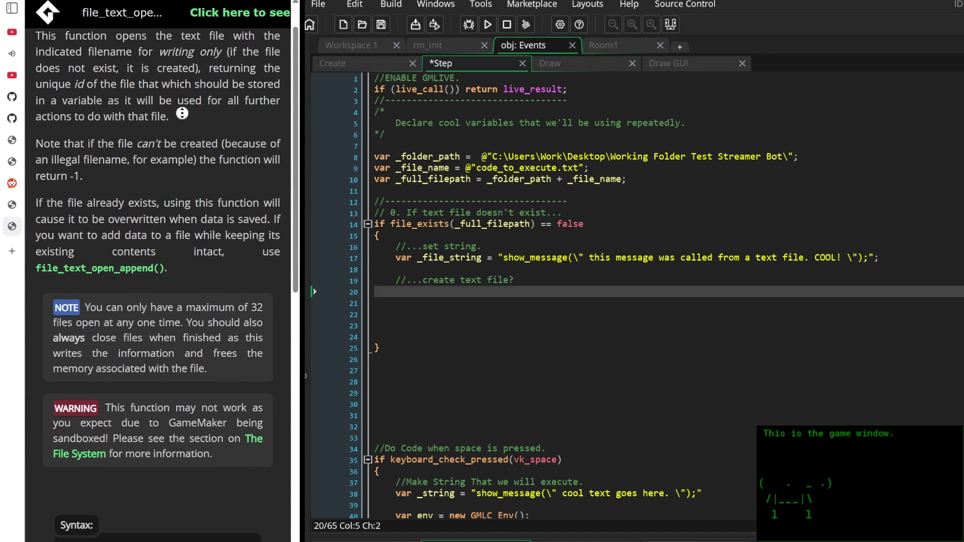
scroll(191, 96, "up", 1)
scroll(198, 86, "up", 1)
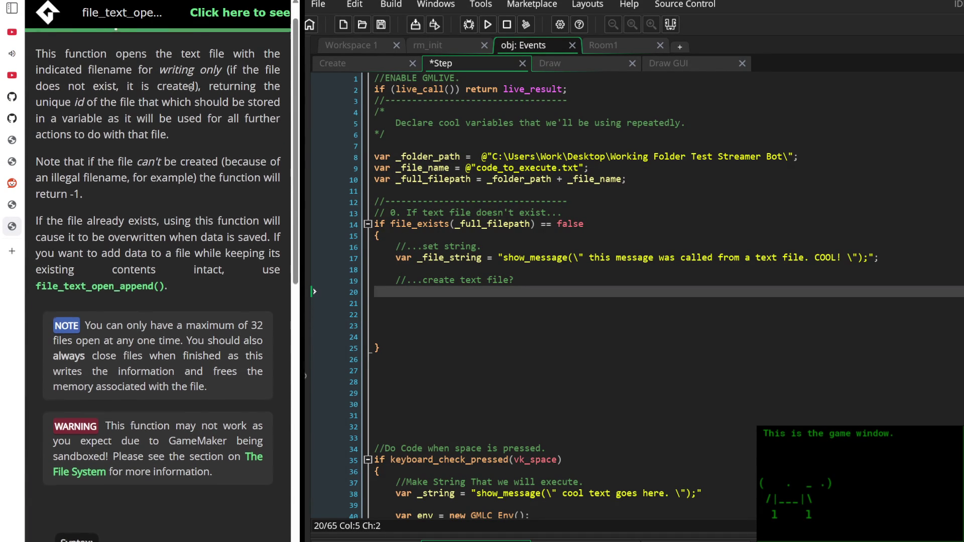
scroll(180, 85, "up", 1)
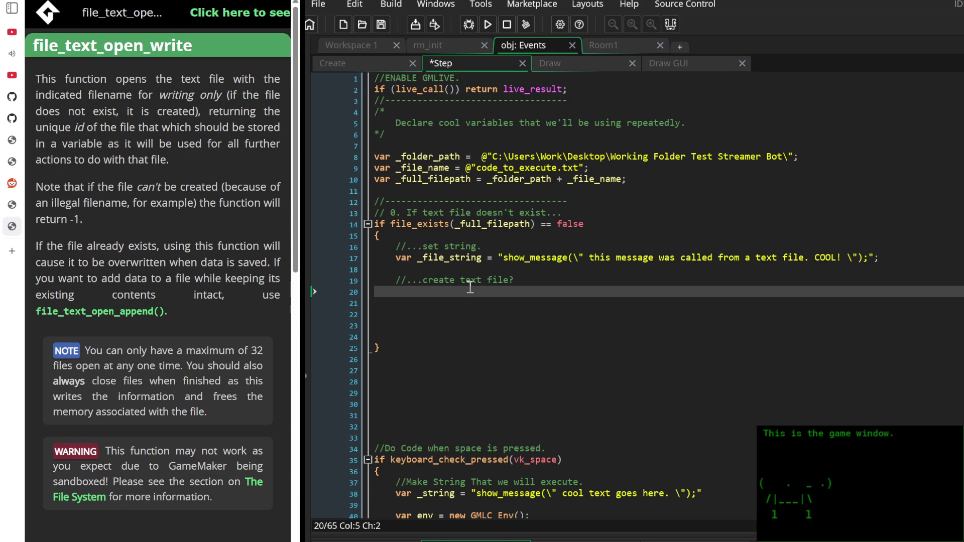
scroll(198, 201, "down", 2)
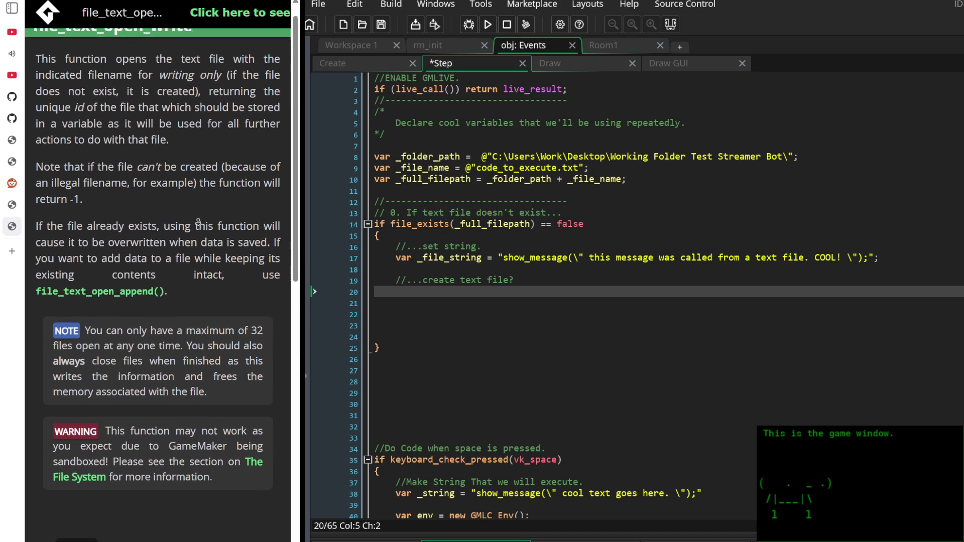
scroll(198, 206, "down", 3)
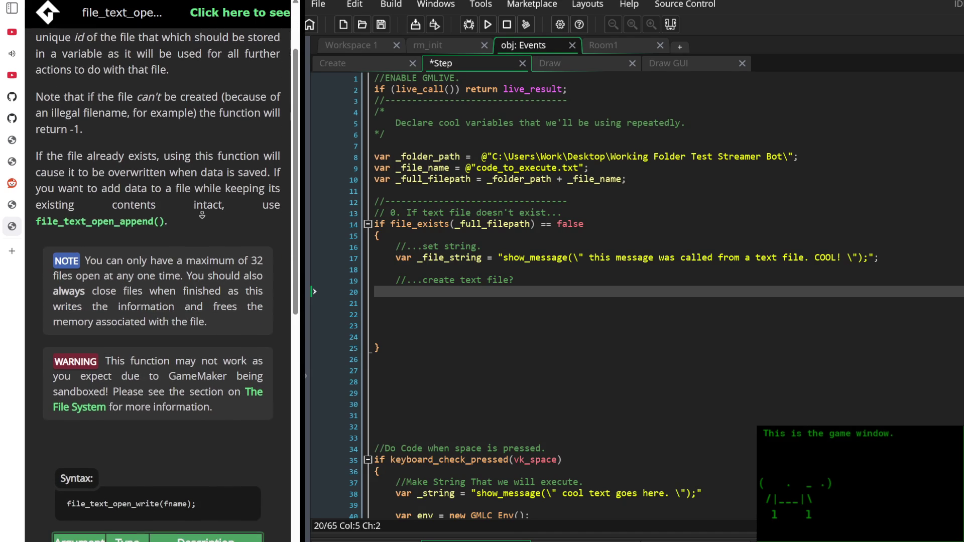
scroll(209, 253, "down", 2)
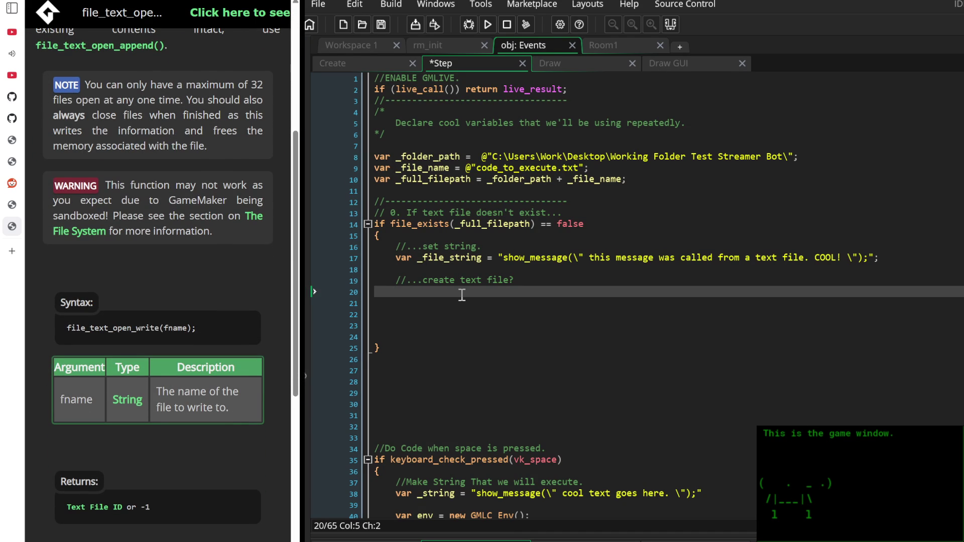
type("file_")
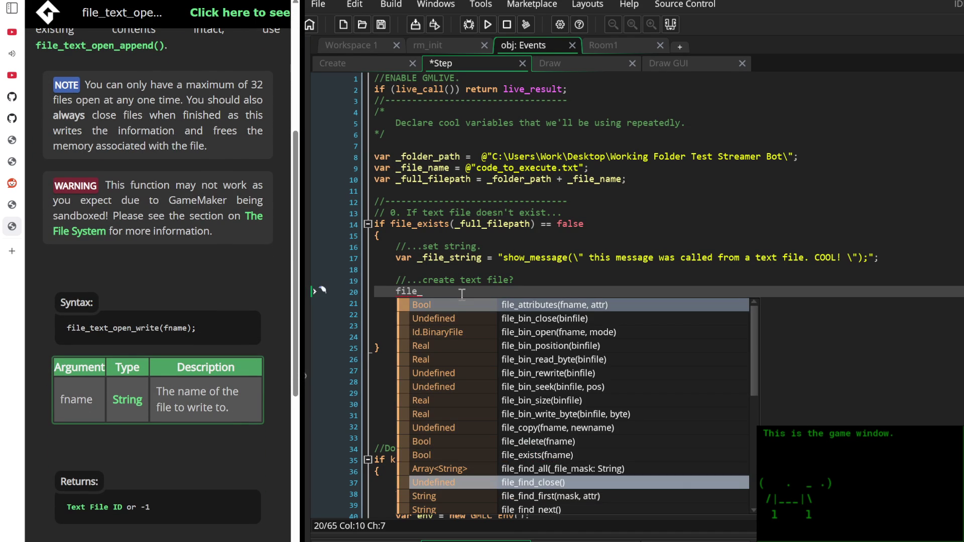
type("text_open")
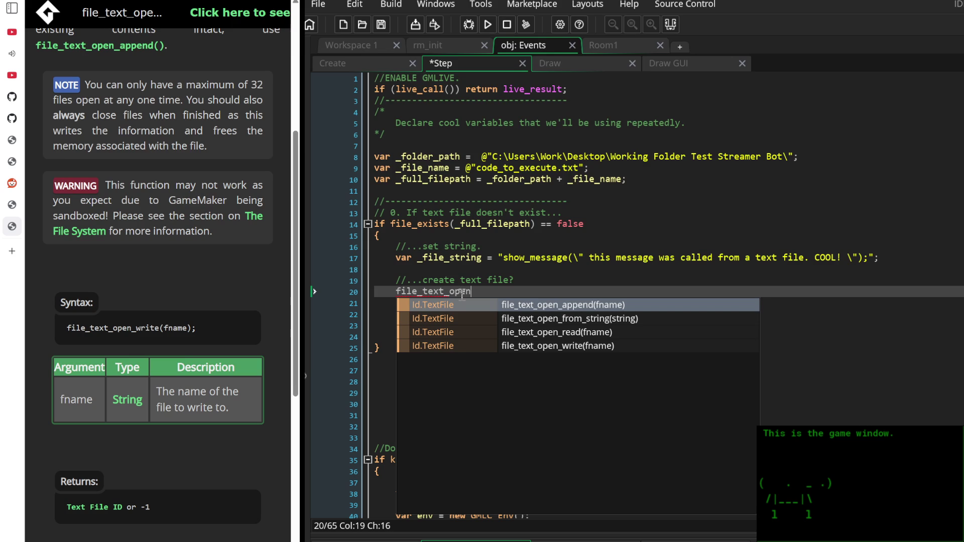
Complete line 20 as file_text_open_write(_file_string); using autocomplete
key("Down")
key("Down")
key("Down")
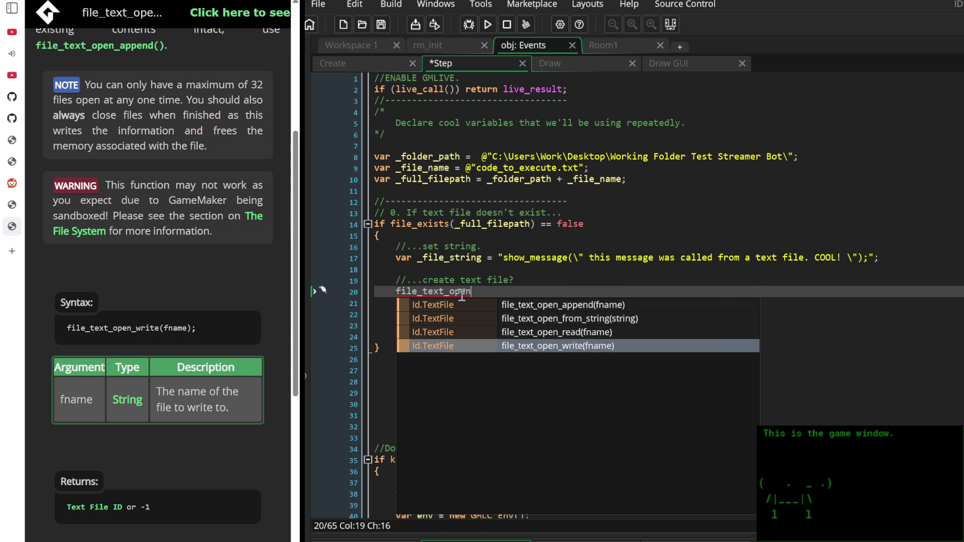
key("Return")
type("_file")
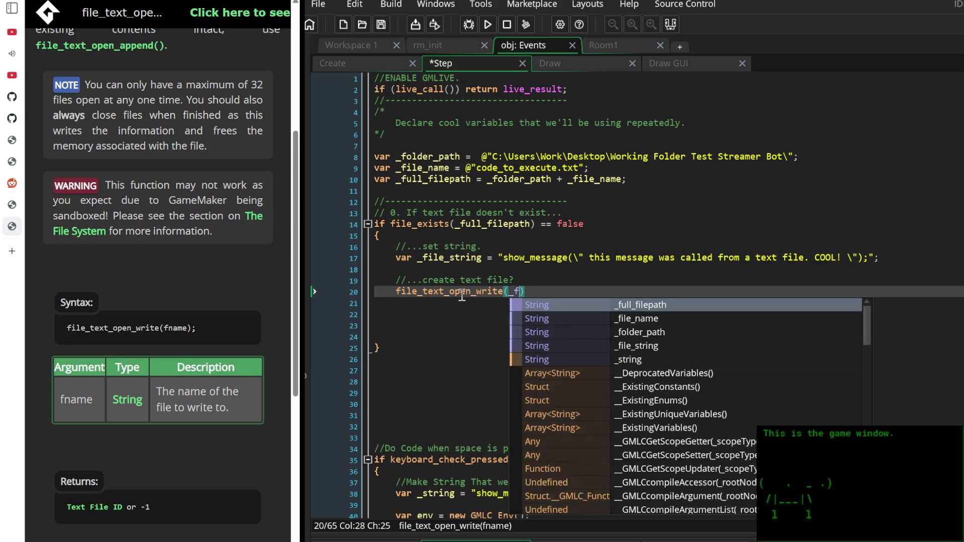
key("Down")
key("Return")
key("End")
type(";")
Review the new call and place the cursor on the empty line below it
key("Down")
key("Down")
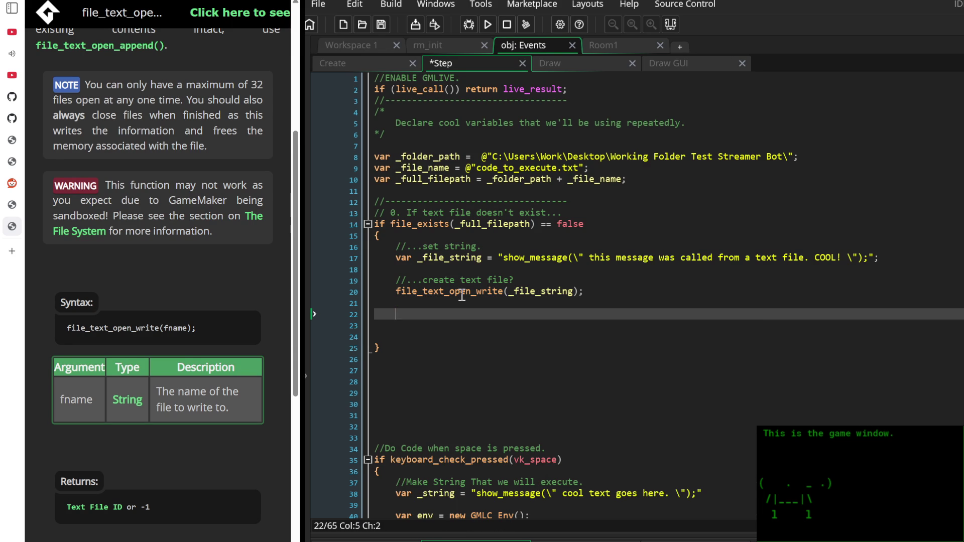
key("Up")
key("Up")
key("ctrl+Right")
key("ctrl+Right")
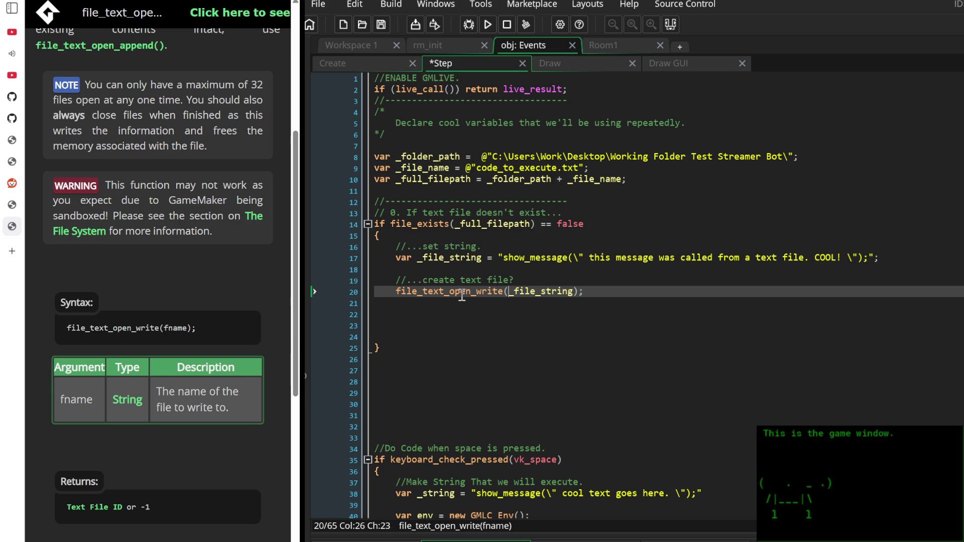
scroll(158, 276, "up", 5)
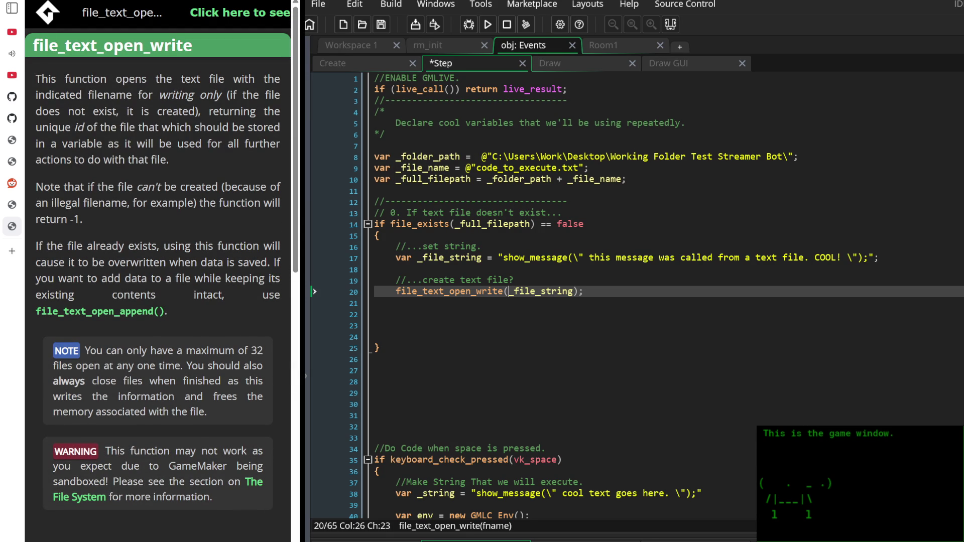
scroll(178, 238, "down", 10)
scroll(179, 238, "down", 2)
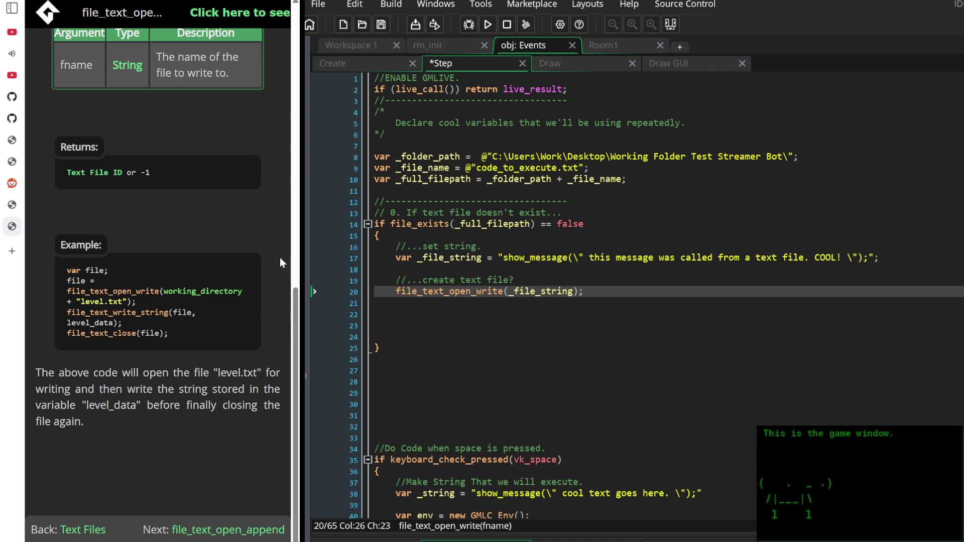
left_click(443, 325)
Add a '//...save text file?' comment followed by a file_text_write_string call
left_click(448, 312)
type("//...save text file?")
key("Return")
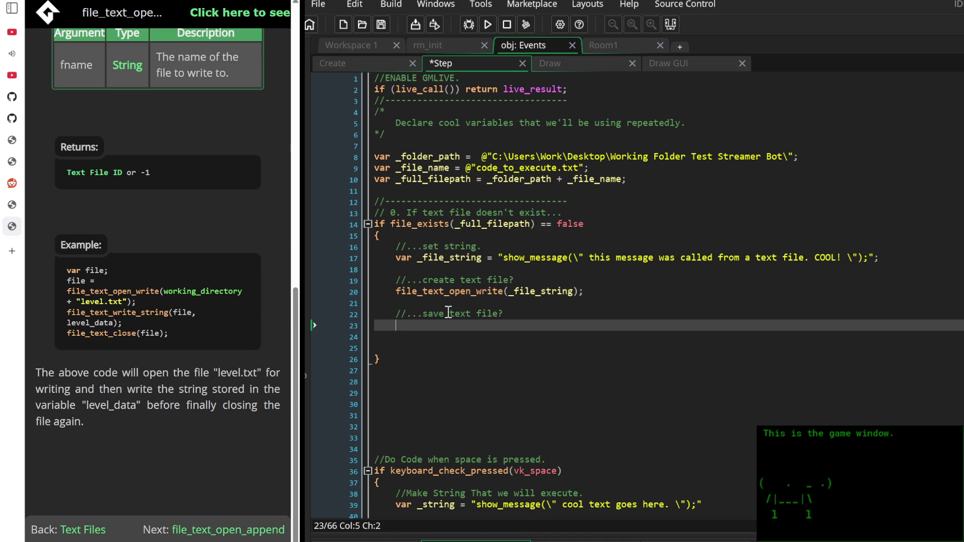
type("file_text_")
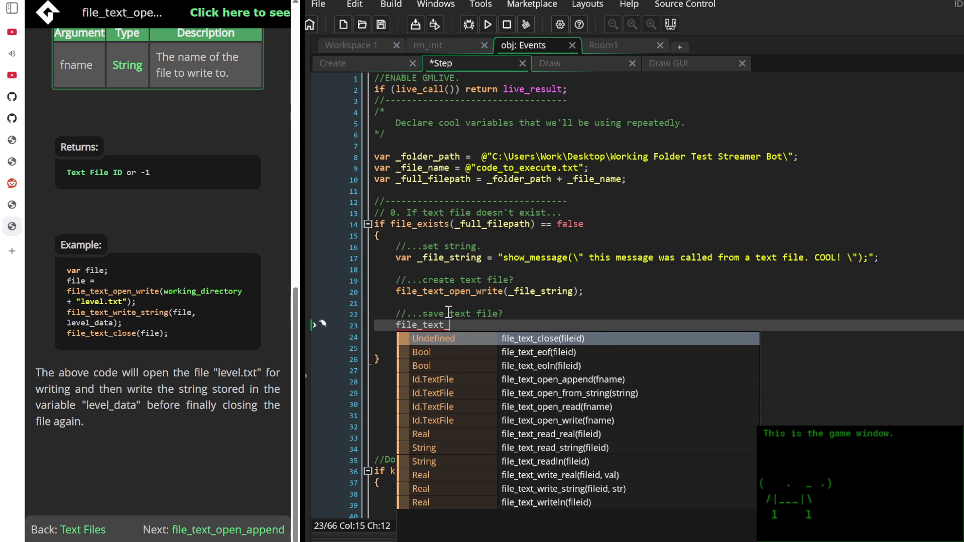
type("write_")
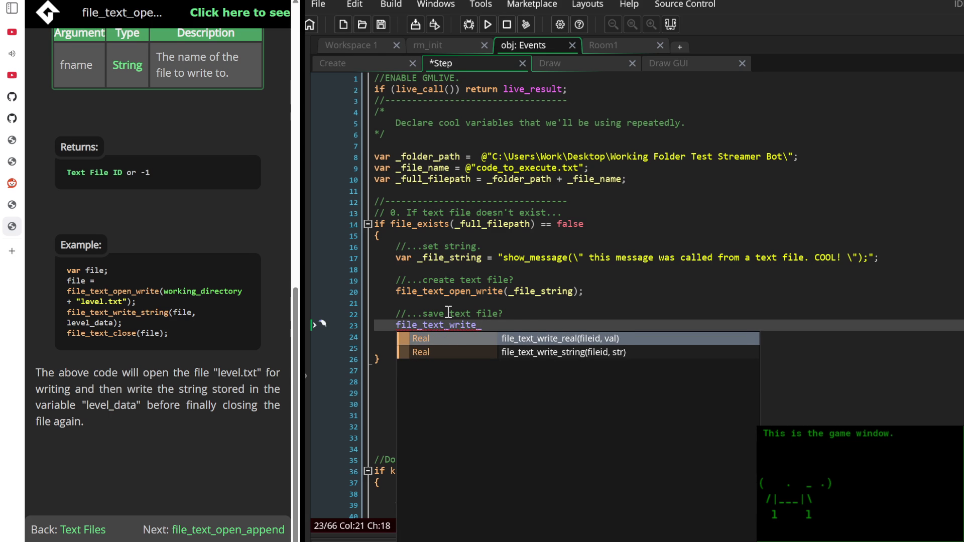
key("Down")
key("Return")
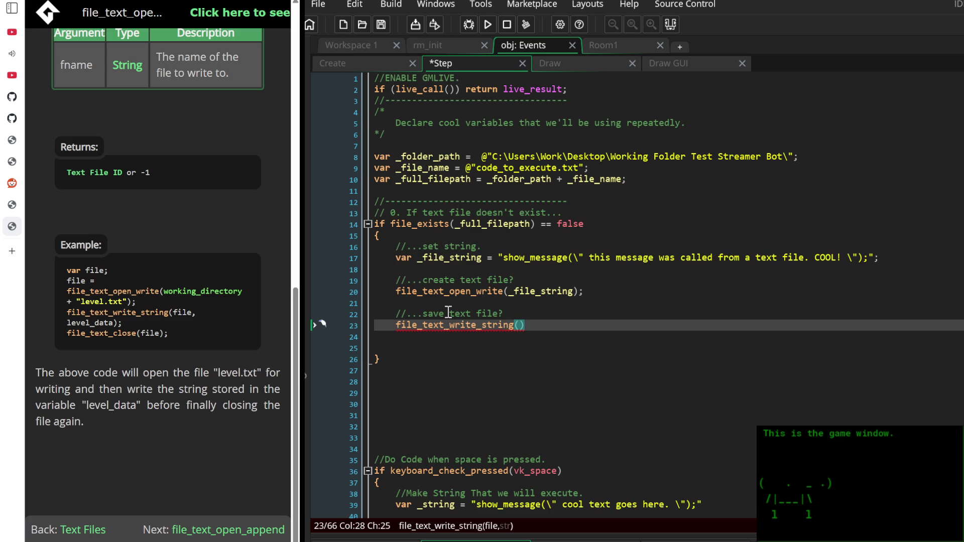
Change the file_text_open_write argument to _full_filepath
scroll(158, 301, "up", 4)
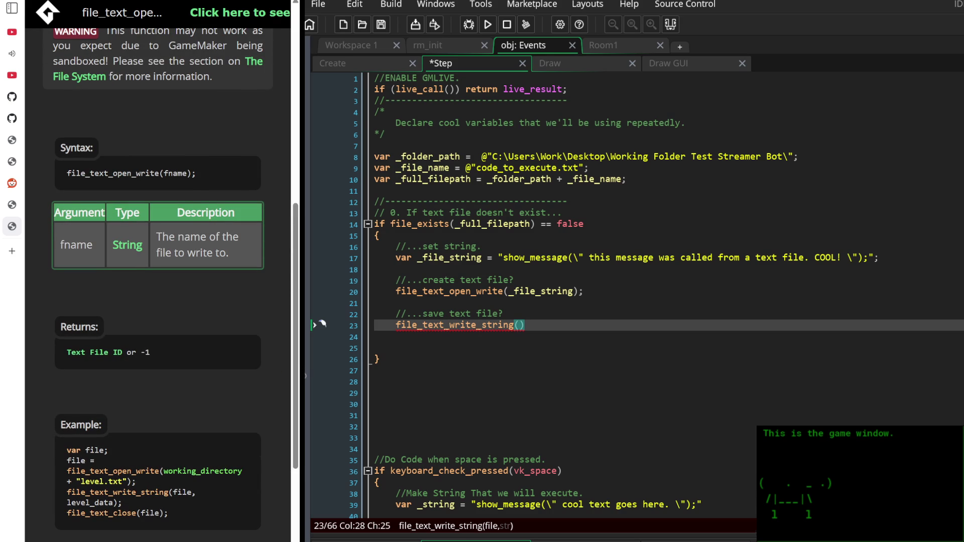
left_click(572, 291)
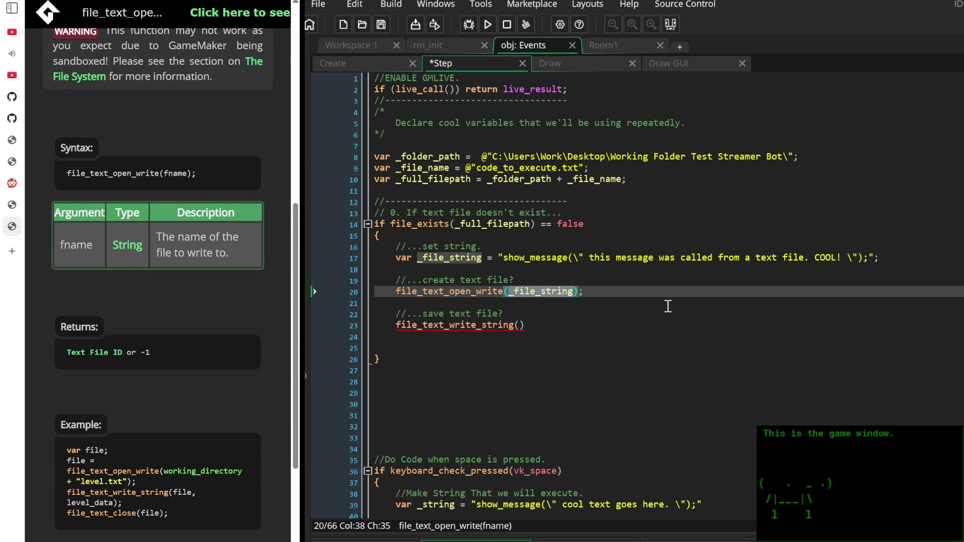
key("ctrl+BackSpace")
type("_full")
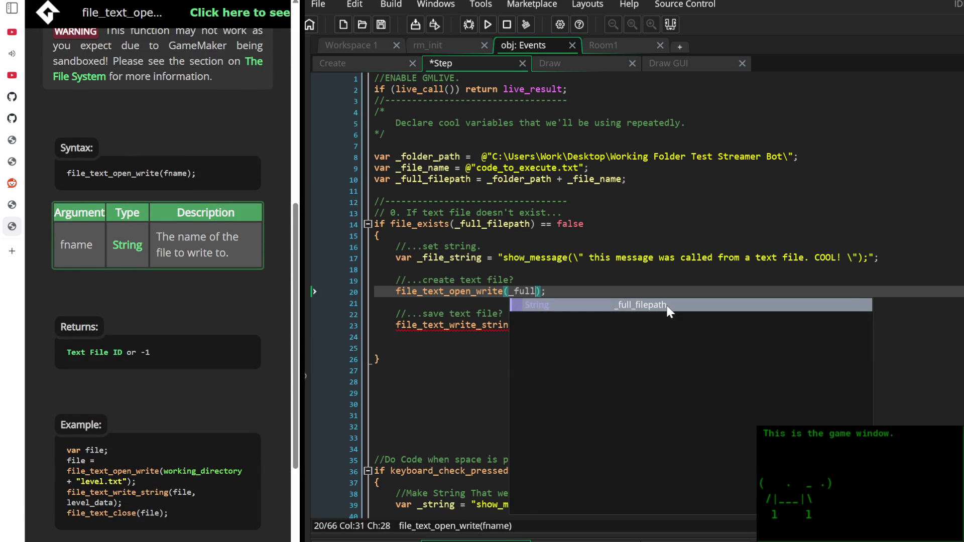
key("Return")
Store the file_text_open_write result in 'var _newfile =' on line 20
key("Down")
key("Down")
key("Down")
key("Left")
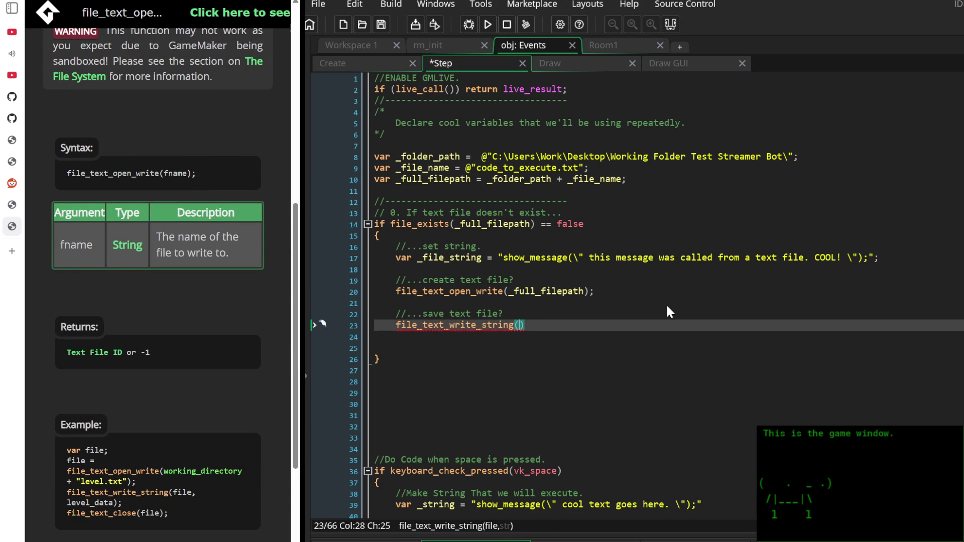
key("Up")
key("Up")
key("Up")
key("Home")
type("v")
key("BackSpace")
key("Right")
type("var _newfile =")
key("Down")
key("Down")
key("Down")
Pass _newfile to file_text_write_string and end the line with a semicolon
key("Up")
key("End")
key("Left")
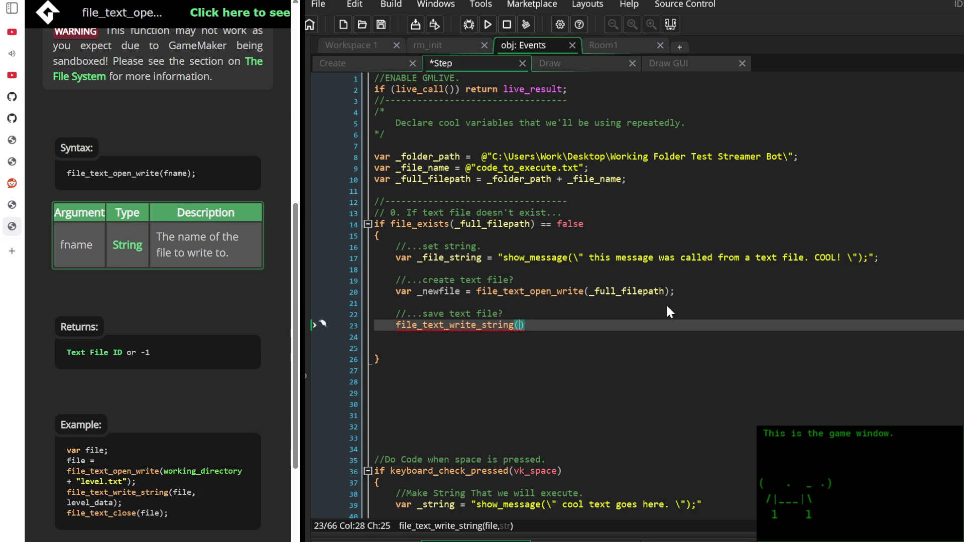
type("_new")
key("Return")
key("End")
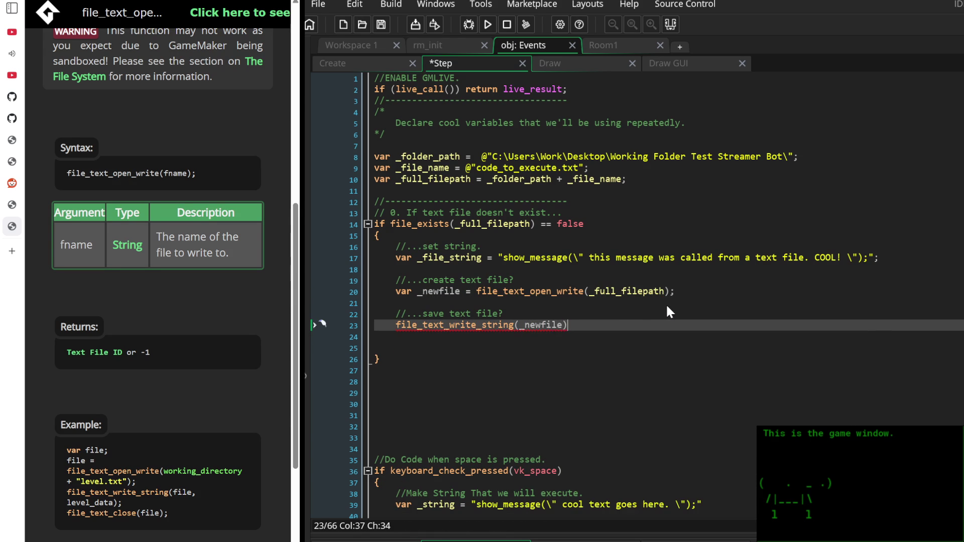
key("Down")
key("Up")
type(";")
key("Return")
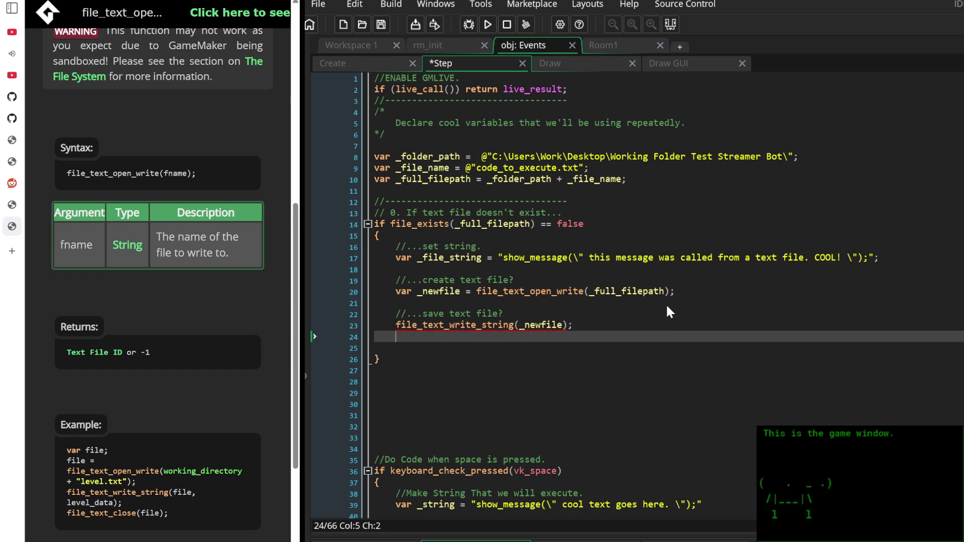
Reword the comment to '//...write to text file?' after checking the manual's example code
key("Up")
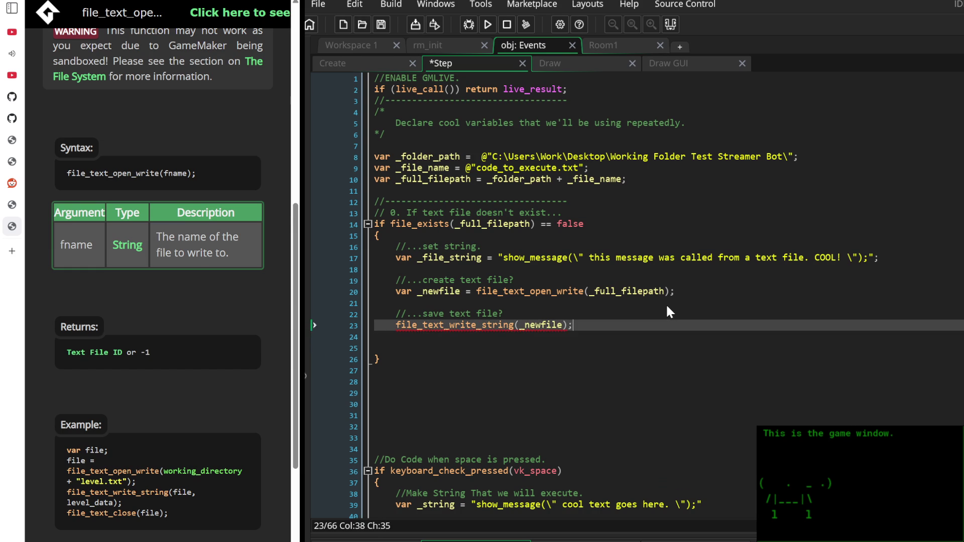
key("End")
key("Up")
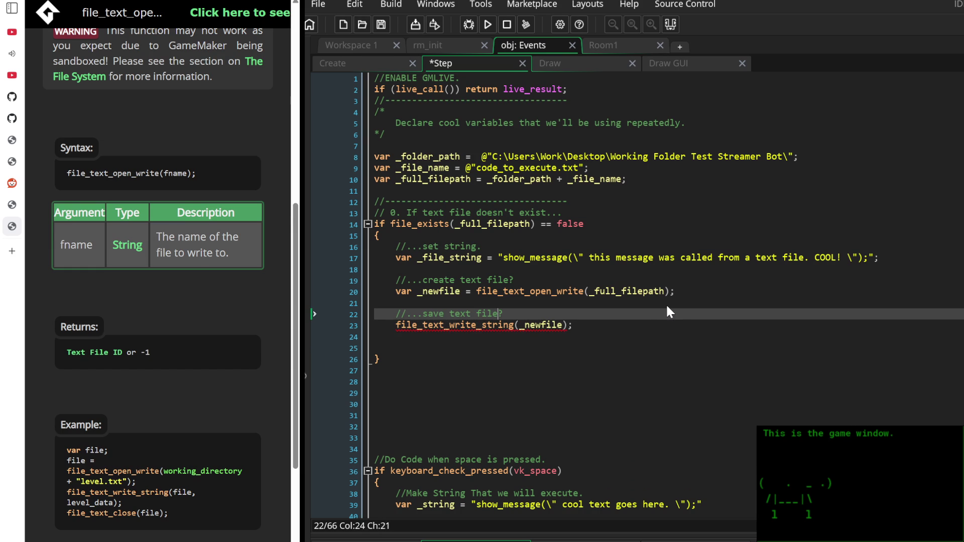
key("BackSpace")
key("BackSpace")
key("BackSpace")
key("BackSpace")
type("write to text file")
type("?")
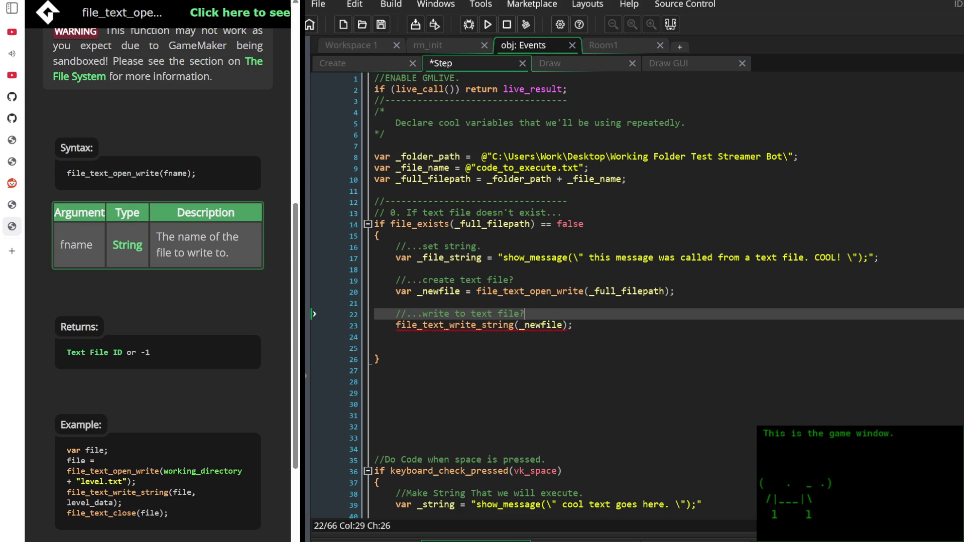
left_click_drag(66, 492, 155, 500)
left_click(193, 507)
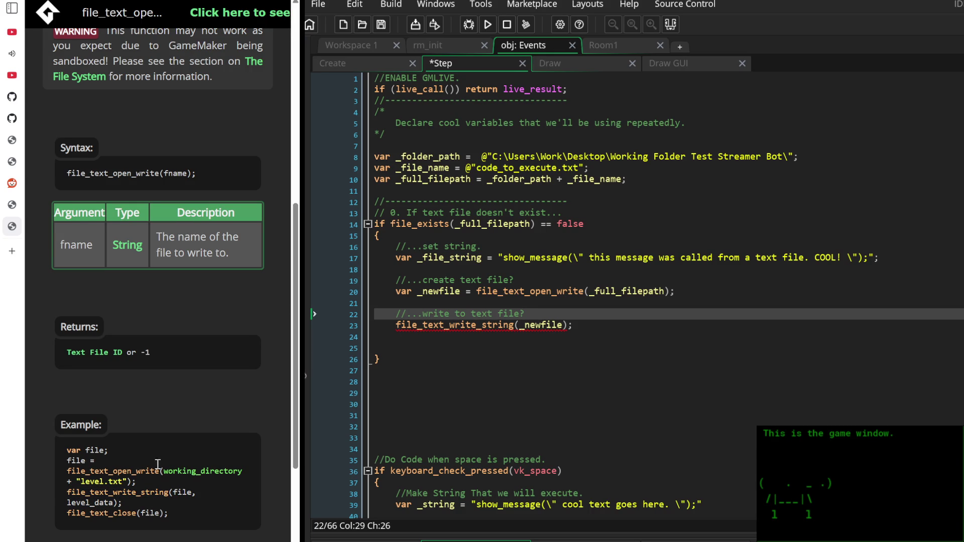
scroll(142, 468, "down", 2)
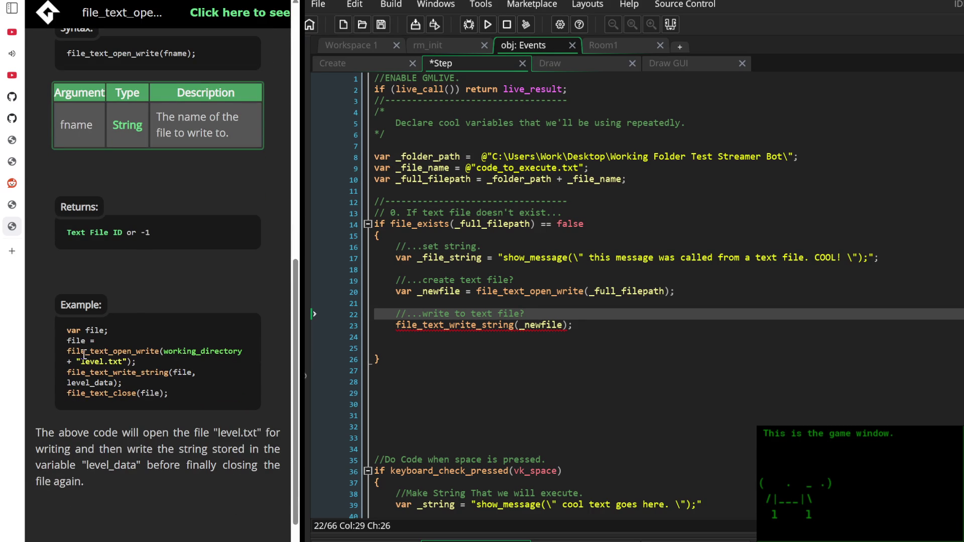
left_click(396, 348)
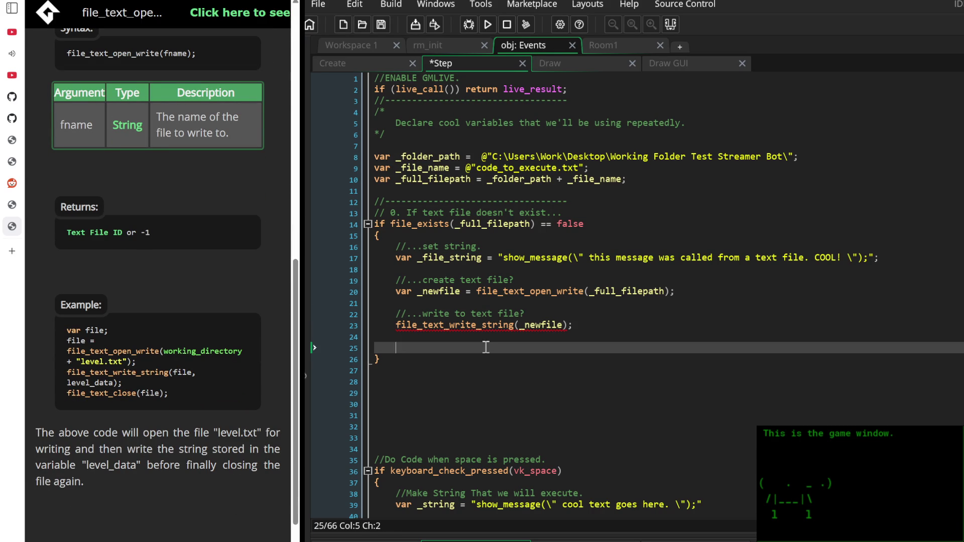
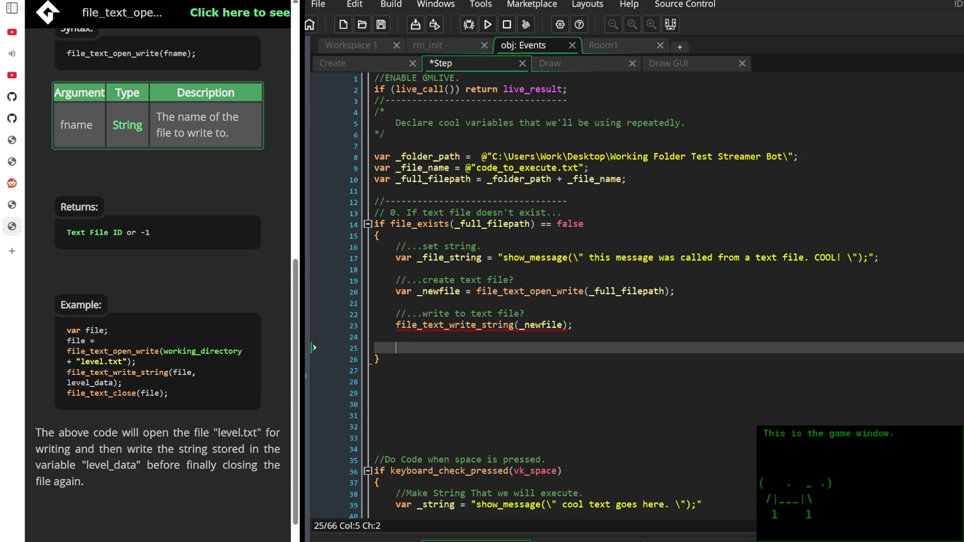
Add _file_string as the second argument of the file_text_write_string call
scroll(158, 271, "down", 1)
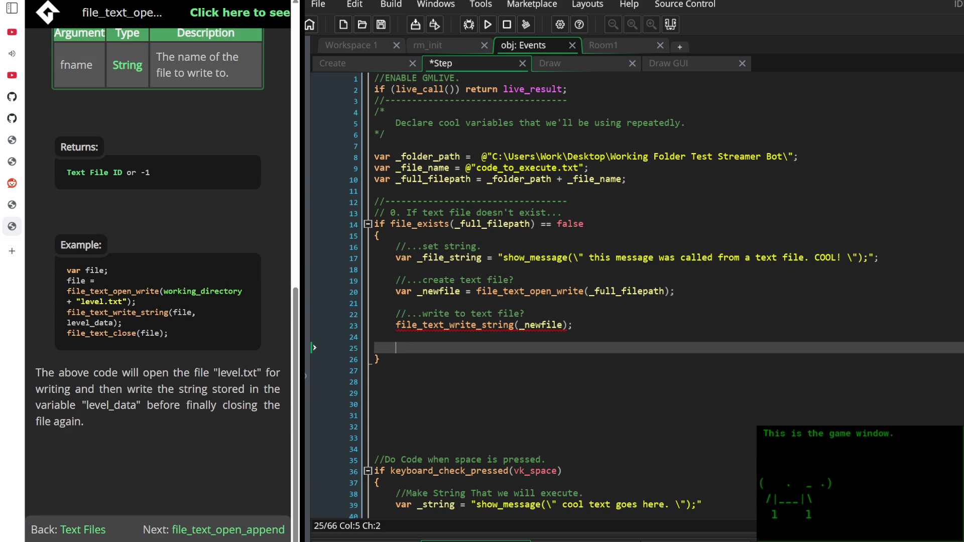
left_click(566, 325)
type(", ")
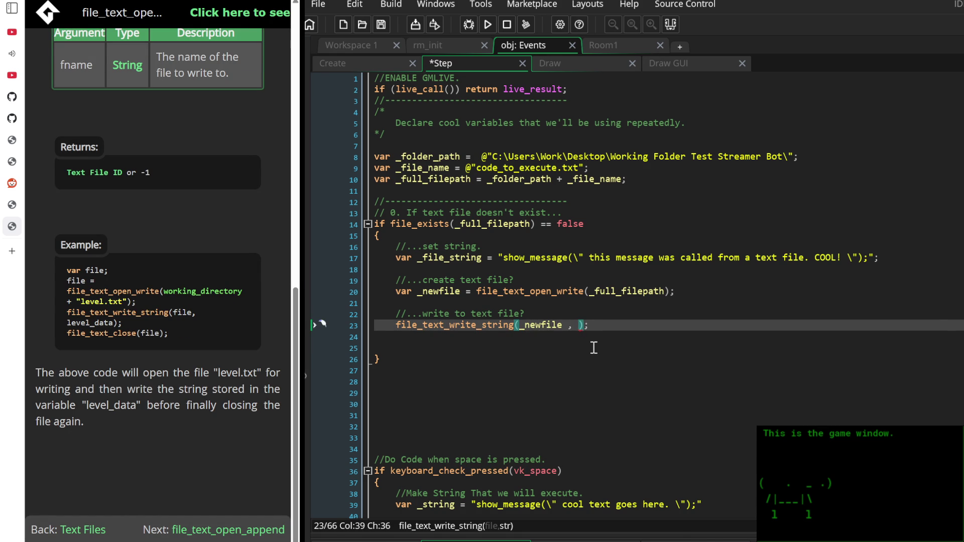
type("_file")
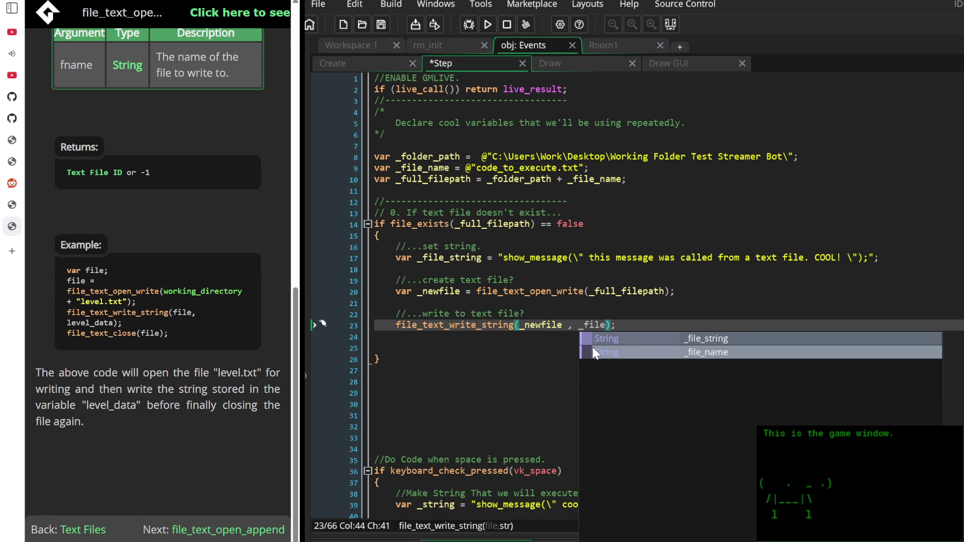
key("Return")
key("Up")
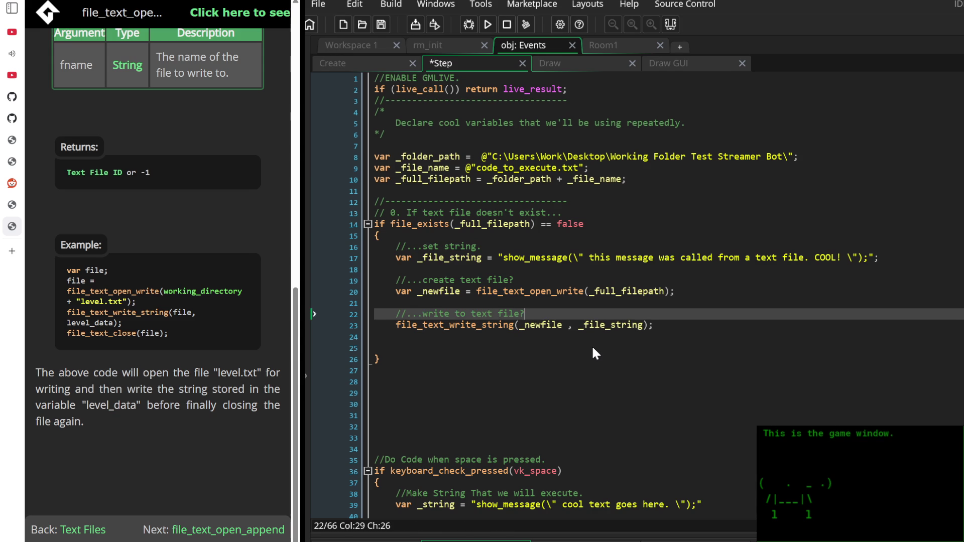
key("Up")
key("Up")
key("Up")
key("Down")
key("Right")
key("Right")
key("Right")
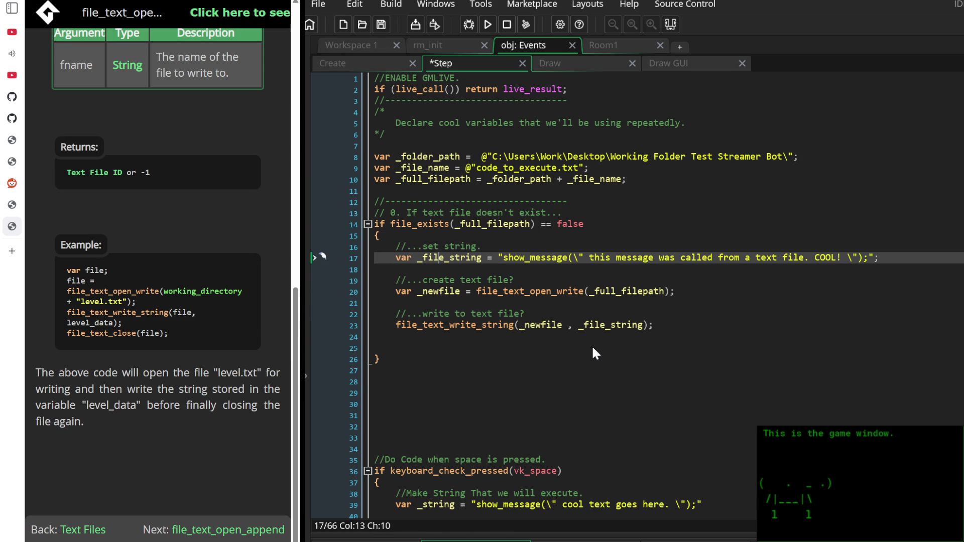
key("Down")
key("Down")
key("Down")
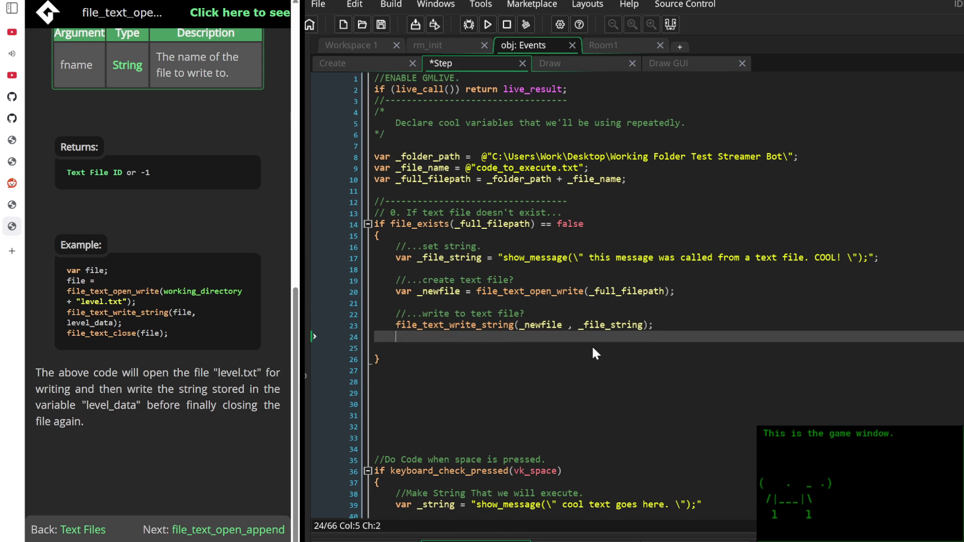
key("Down")
key("Down")
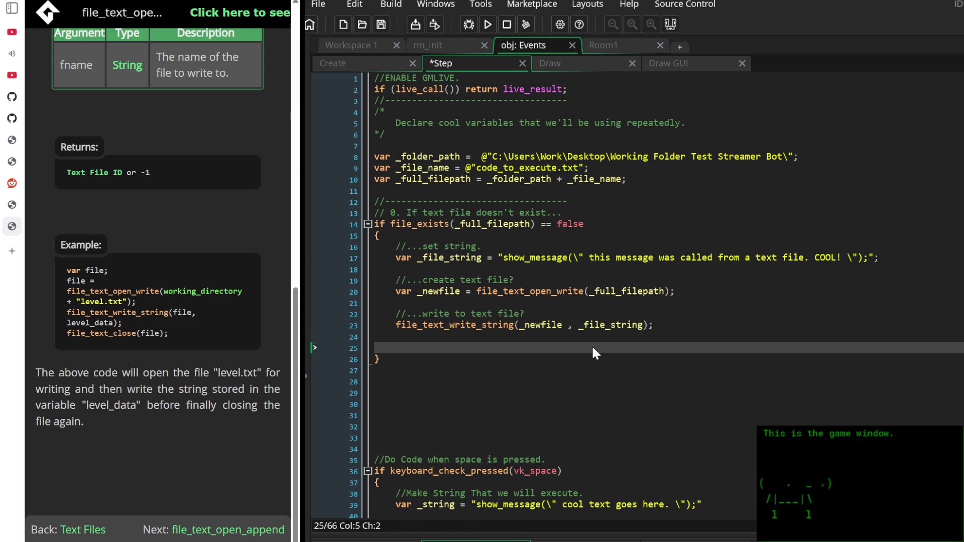
Add a '//...close file.' comment followed by file_text_close(_newfile);
type("//...")
type("?")
key("BackSpace")
type("close")
type(" file.")
key("Return")
type("fil")
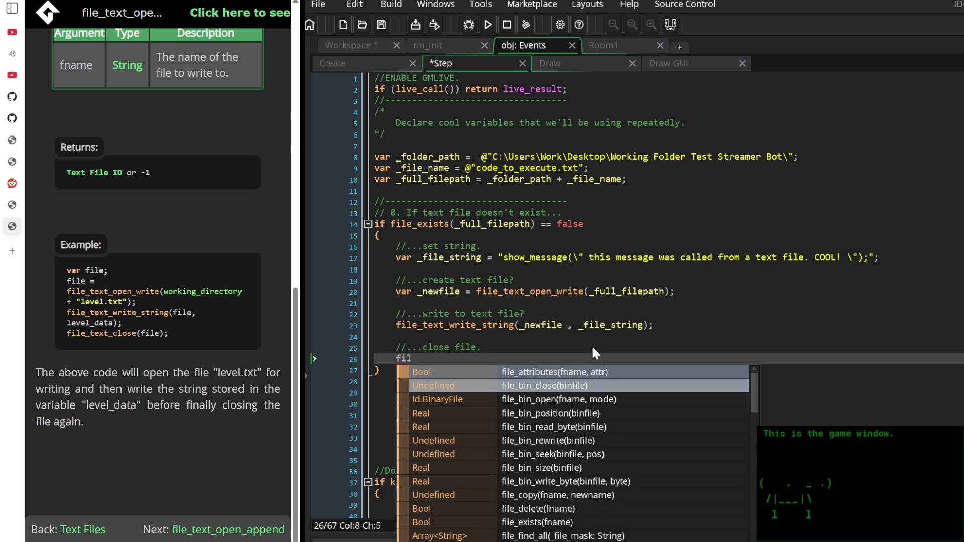
type("e_text_close(")
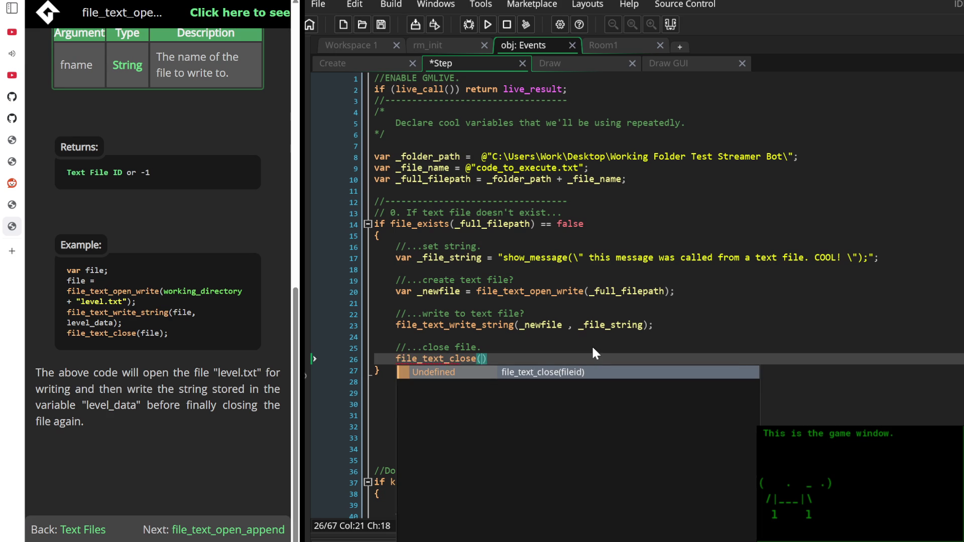
key("Return")
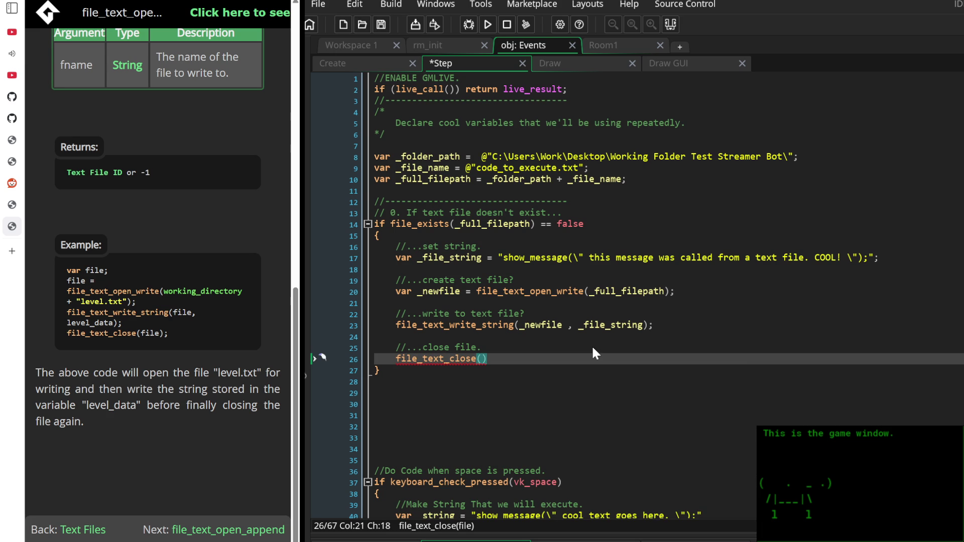
type("_newfile);")
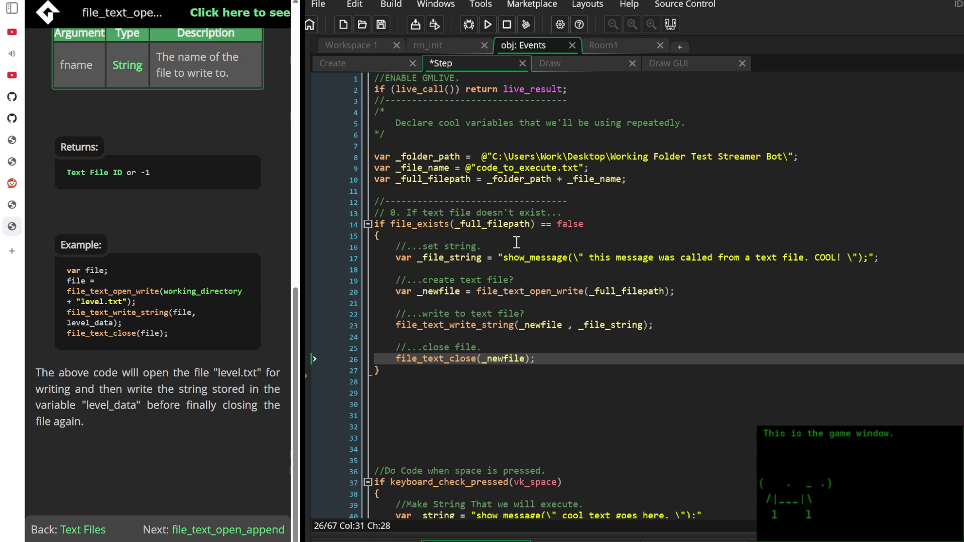
left_click(567, 370)
left_click(578, 359)
key("ctrl+s")
scroll(496, 394, "down", 2)
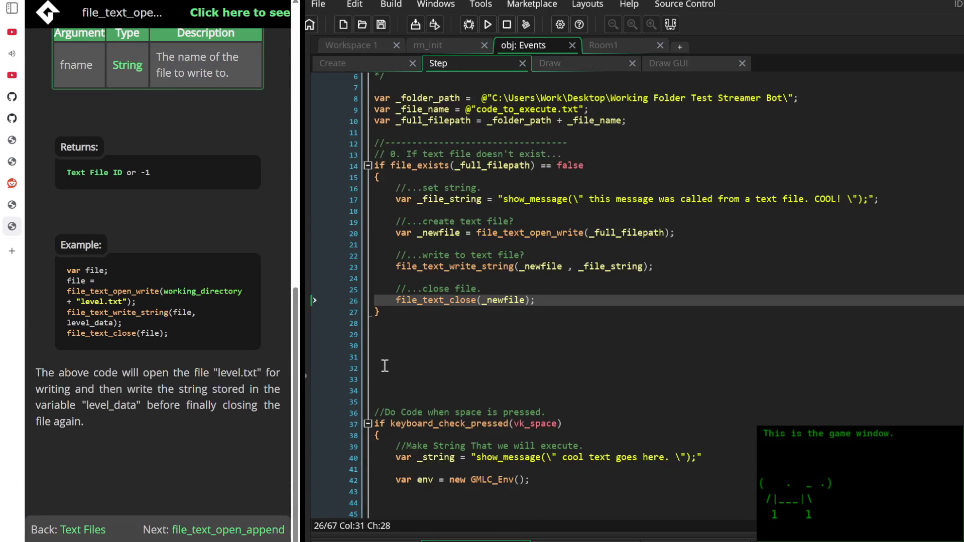
scroll(427, 374, "down", 3)
scroll(427, 373, "up", 4)
scroll(427, 373, "up", 2)
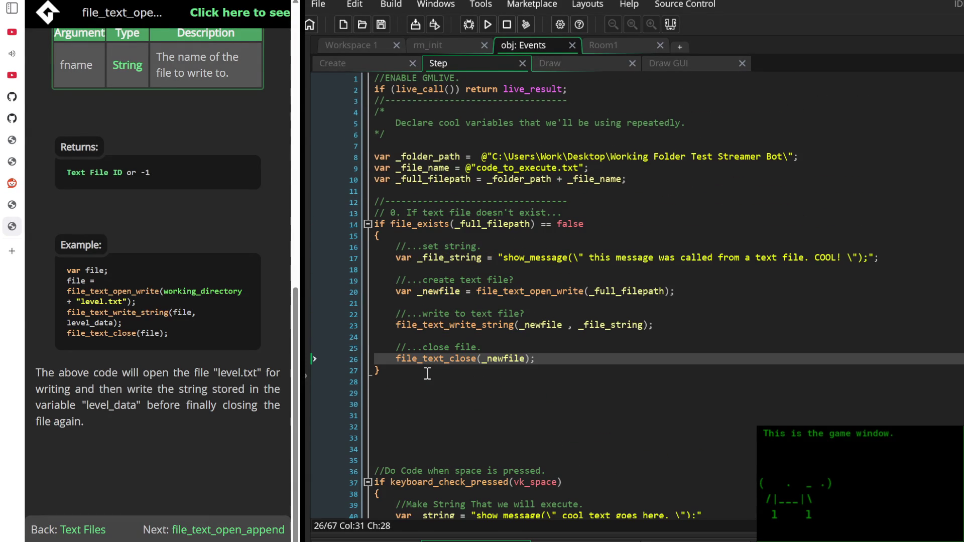
double_click(428, 179)
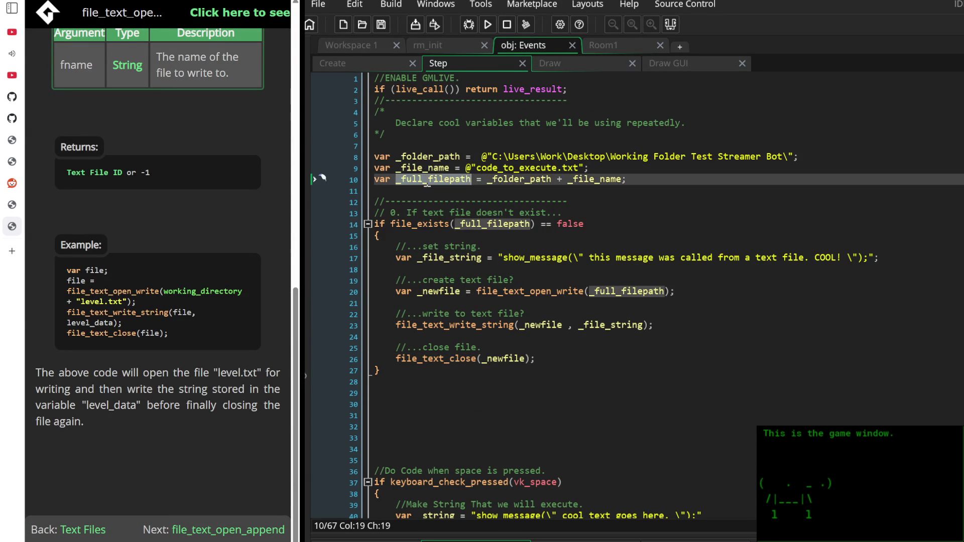
right_click(426, 179)
left_click(459, 207)
scroll(608, 392, "down", 4)
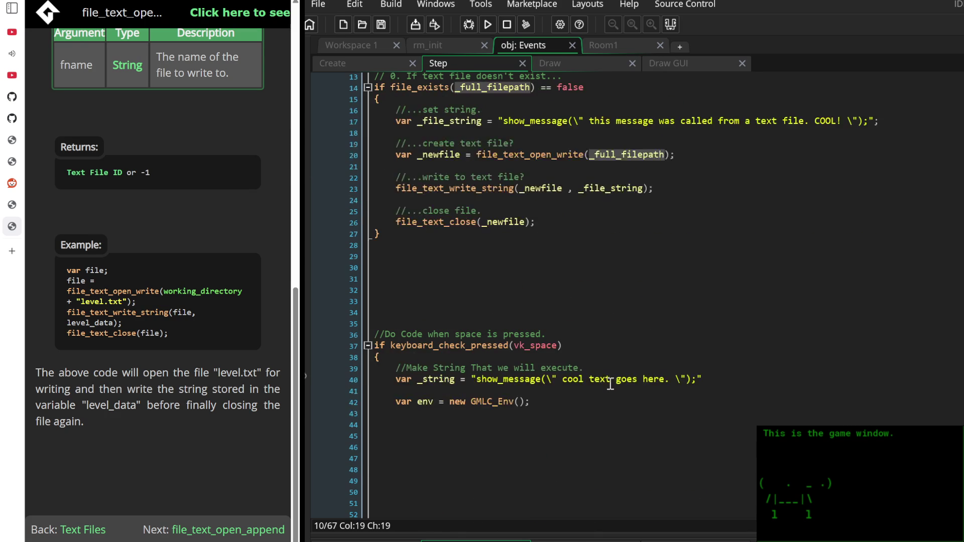
scroll(474, 392, "down", 6)
scroll(485, 393, "up", 3)
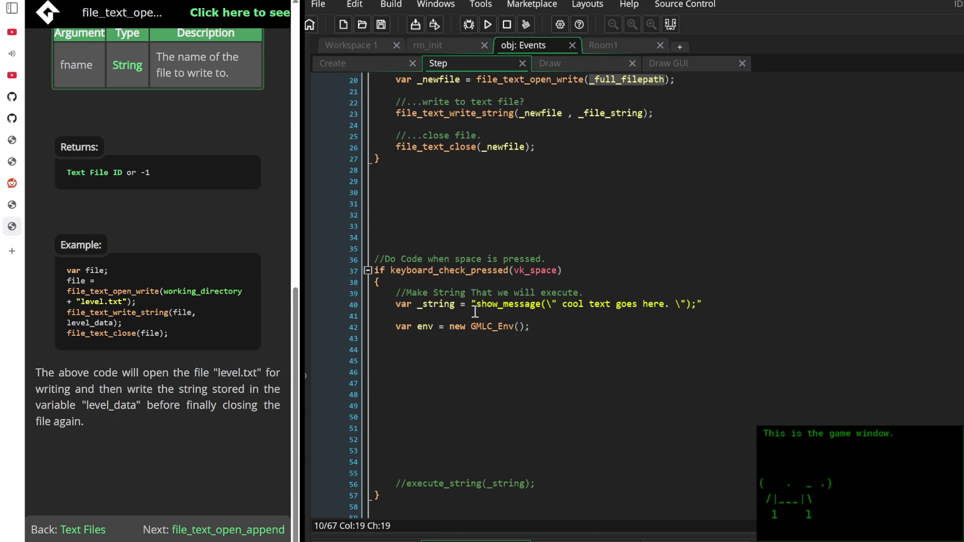
left_click_drag(472, 304, 739, 299)
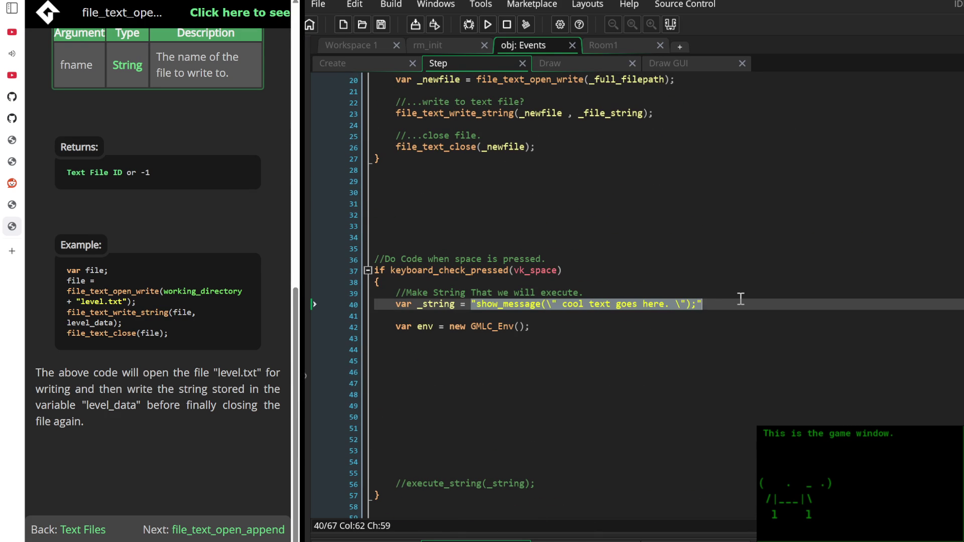
key("ctrl+v")
key("ctrl+z")
scroll(570, 386, "up", 3)
scroll(582, 377, "up", 3)
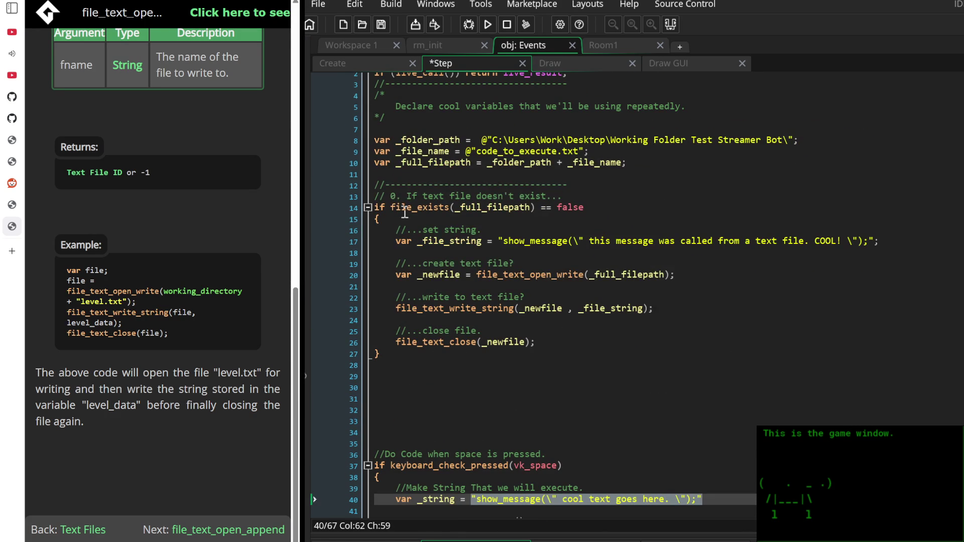
left_click(445, 377)
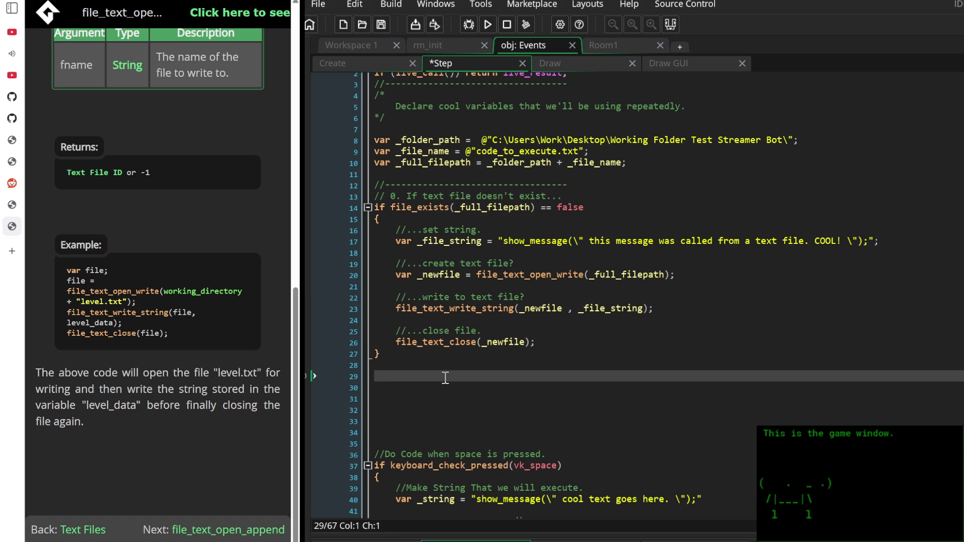
scroll(446, 379, "up", 1)
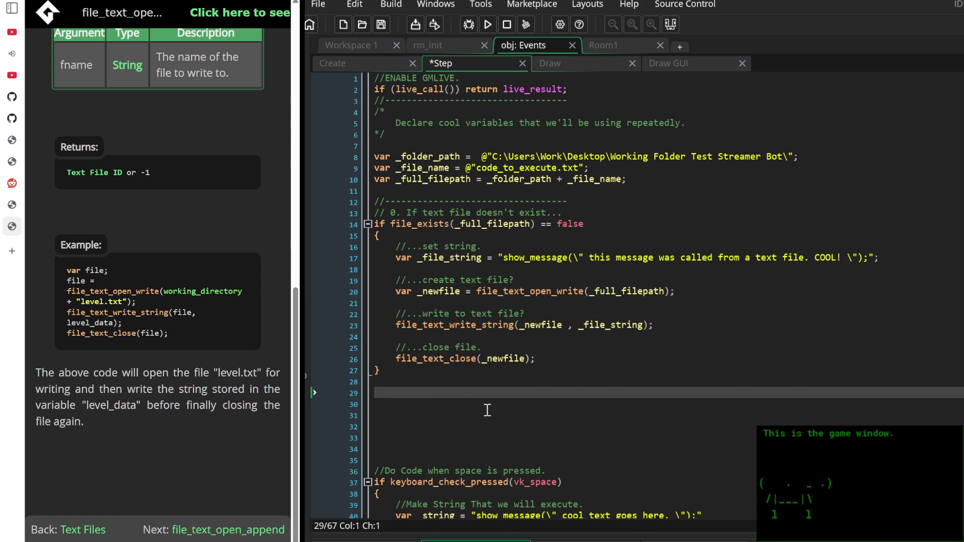
Add an else block with braces, preceded by '// 1. Otherwise, if the file exists, execute it!'
type("else")
key("Return")
type("{")
key("Return")
key("Up")
key("Up")
key("Up")
key("Return")
type("// ")
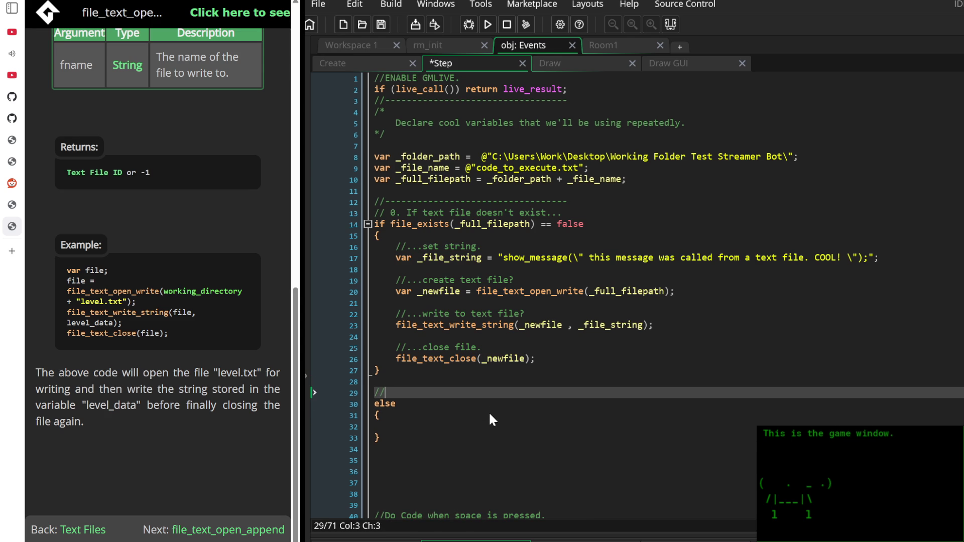
type("1. Ot")
type("herwise, ")
type("if the f")
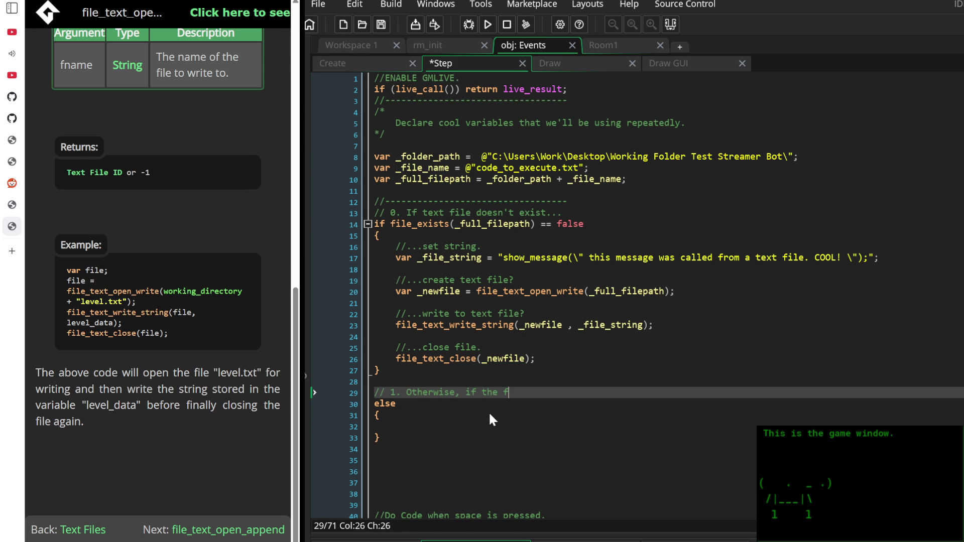
type("ile exists, e")
type("xecute it")
type("!")
Start a 'var _execute_string =' line inside the else block, then comment it out
key("Down")
key("Down")
key("Down")
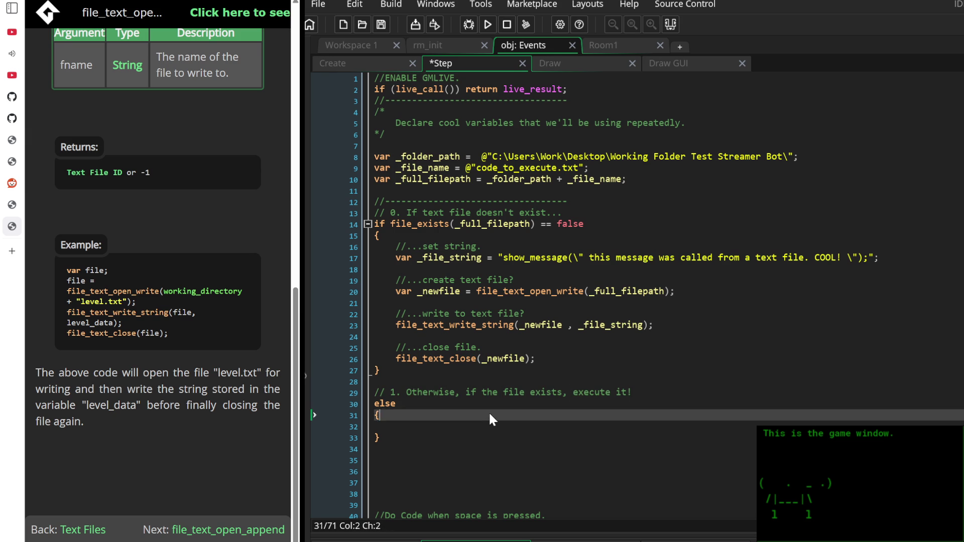
scroll(518, 278, "down", 5)
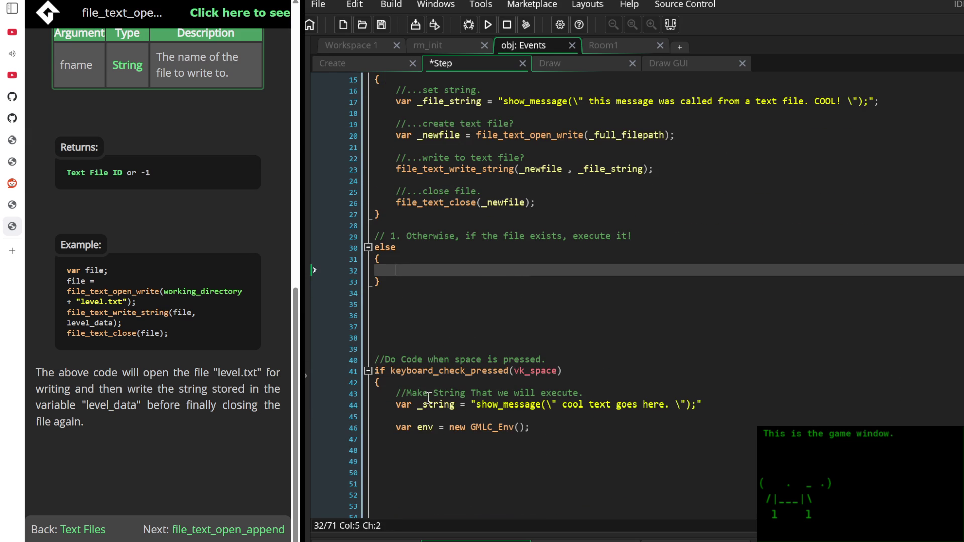
scroll(436, 375, "down", 5)
scroll(438, 374, "up", 4)
scroll(439, 374, "up", 5)
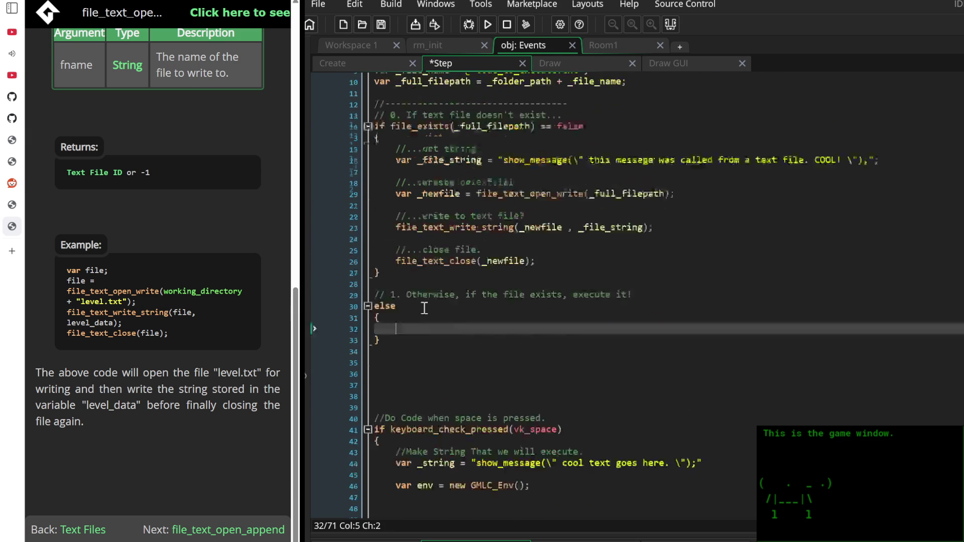
type("var _")
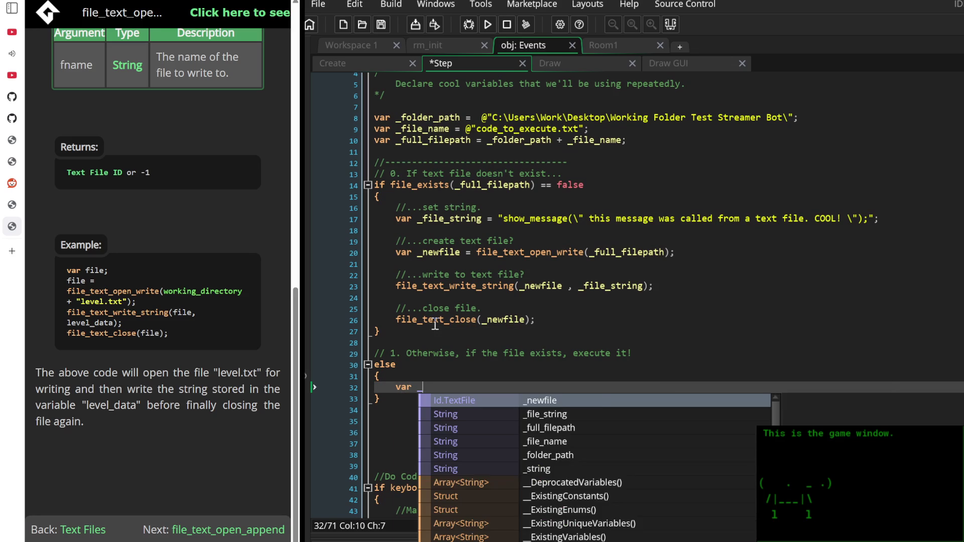
type("execute")
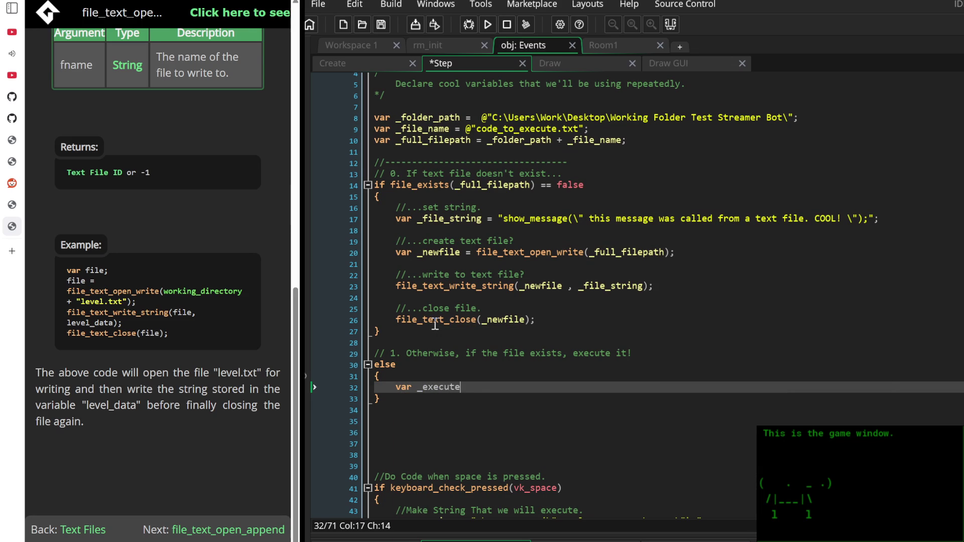
type("_string =")
key("Home")
key("Home")
type("//")
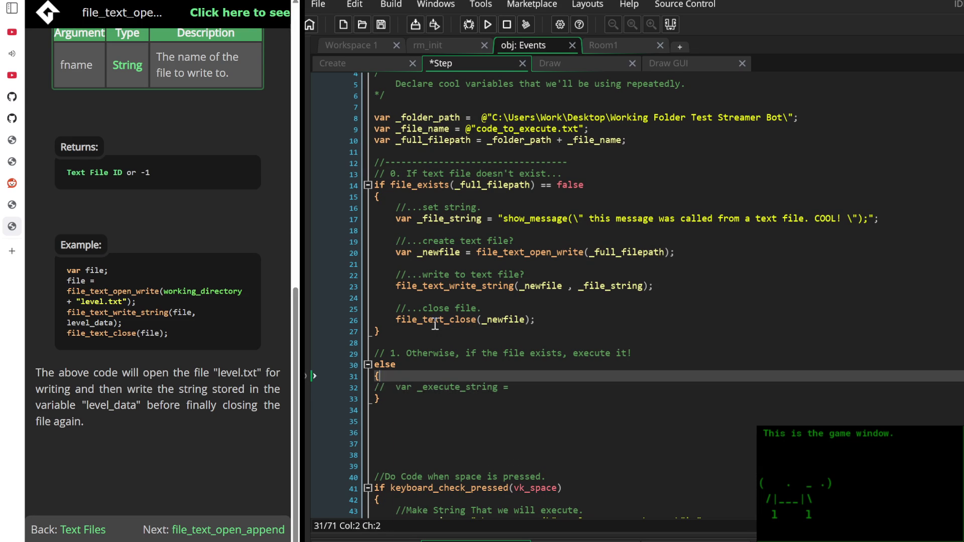
Insert an indented '//load file...' comment with blank lines, and return the manual to Text Files
key("Return")
key("Up")
key("Tab")
type("//load")
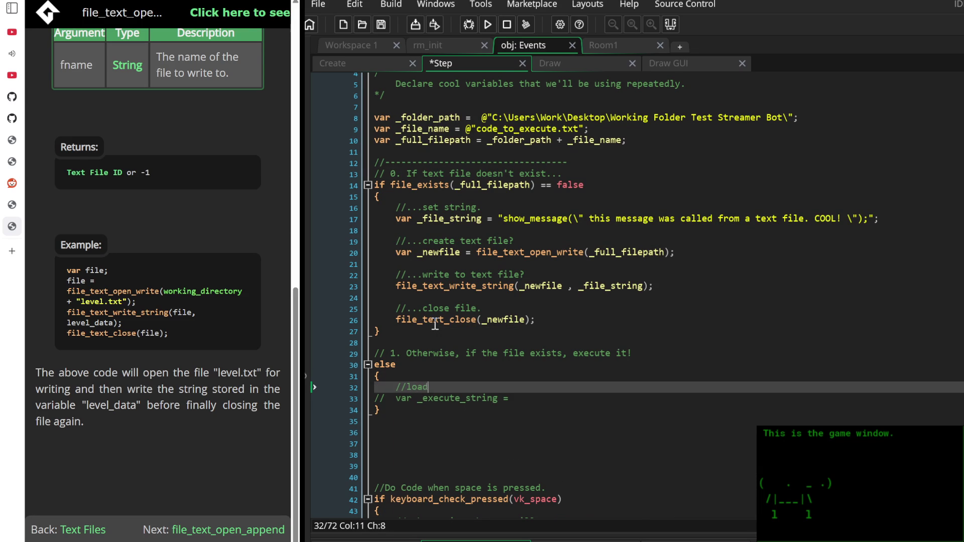
type(" file...")
key("Return")
key("Return")
key("Return")
key("Up")
key("Up")
key("Up")
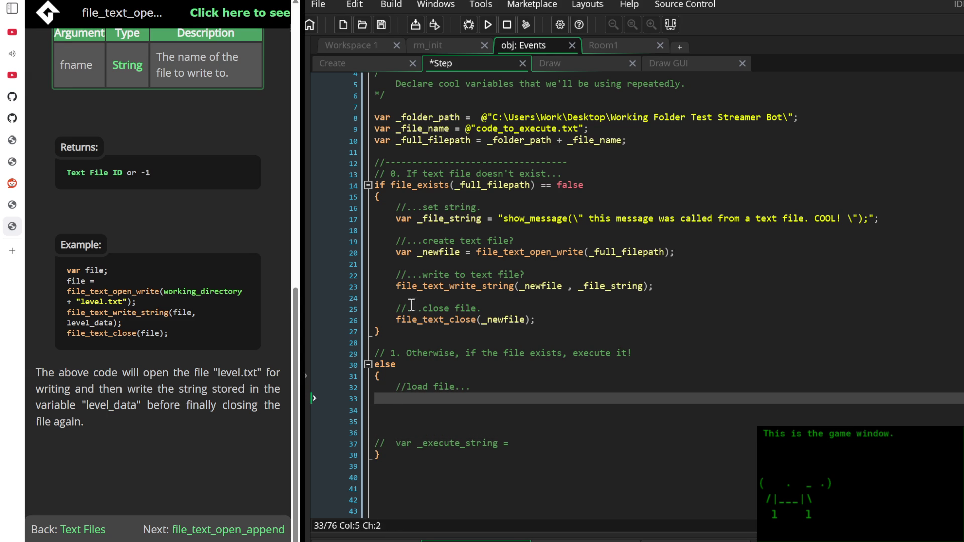
left_click(77, 530)
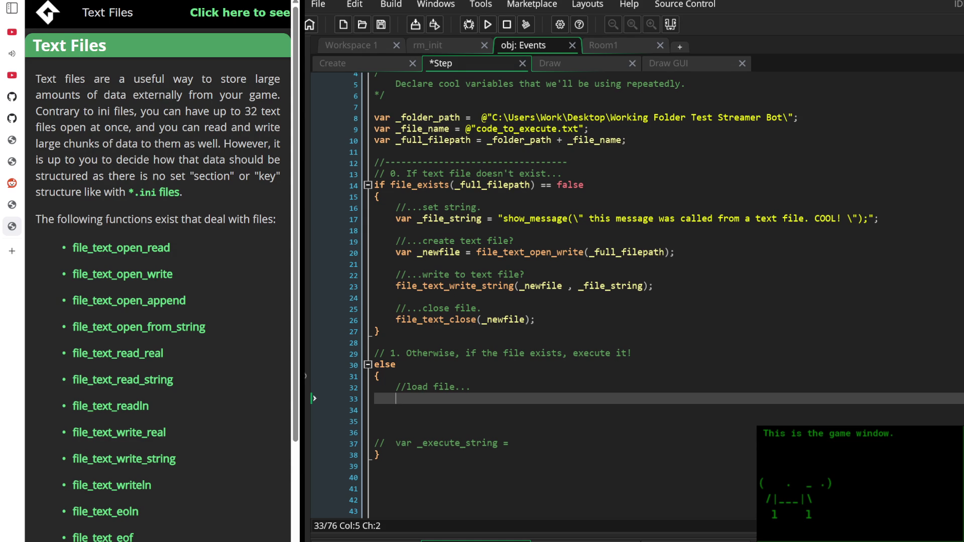
Open the file_text_open_read help page and select the _full_filepath variable name
scroll(194, 462, "down", 3)
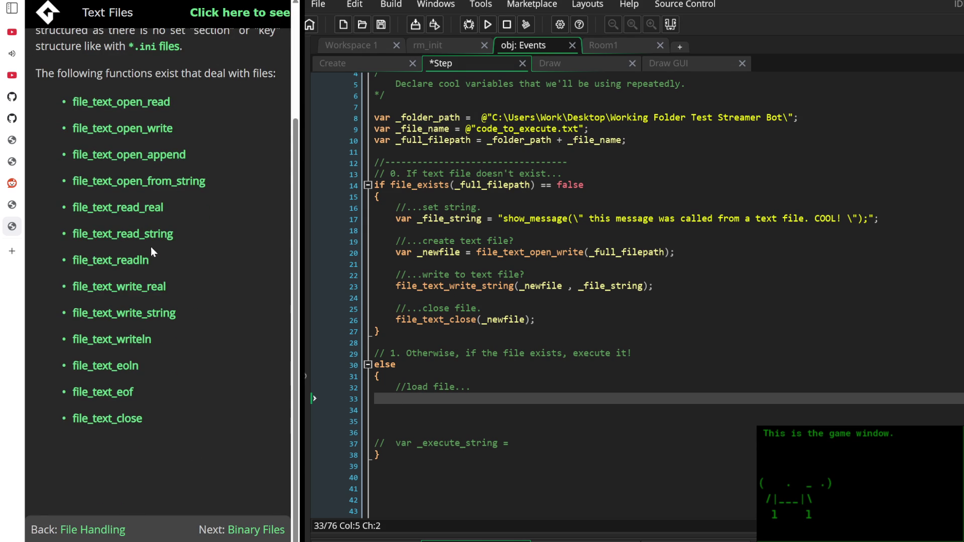
scroll(179, 292, "up", 3)
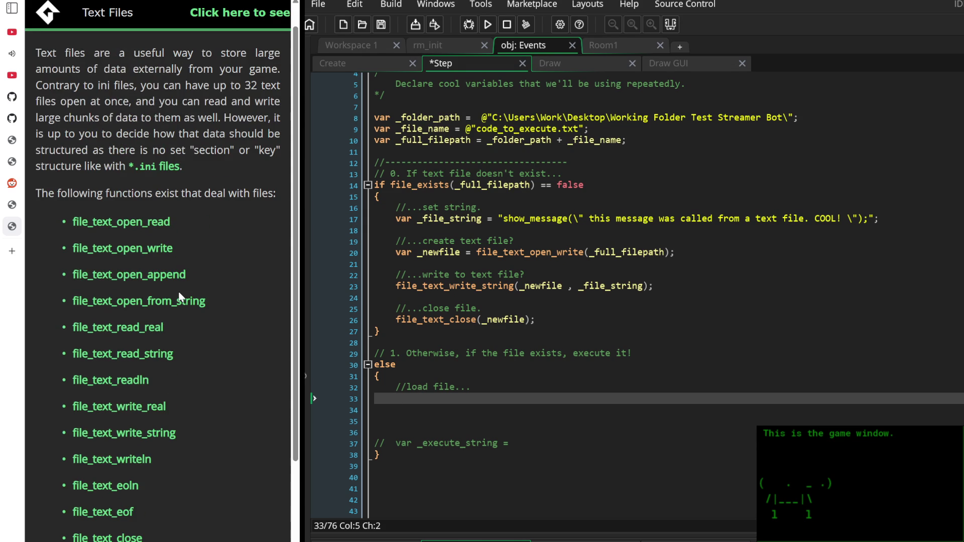
left_click(152, 226)
scroll(182, 273, "down", 7)
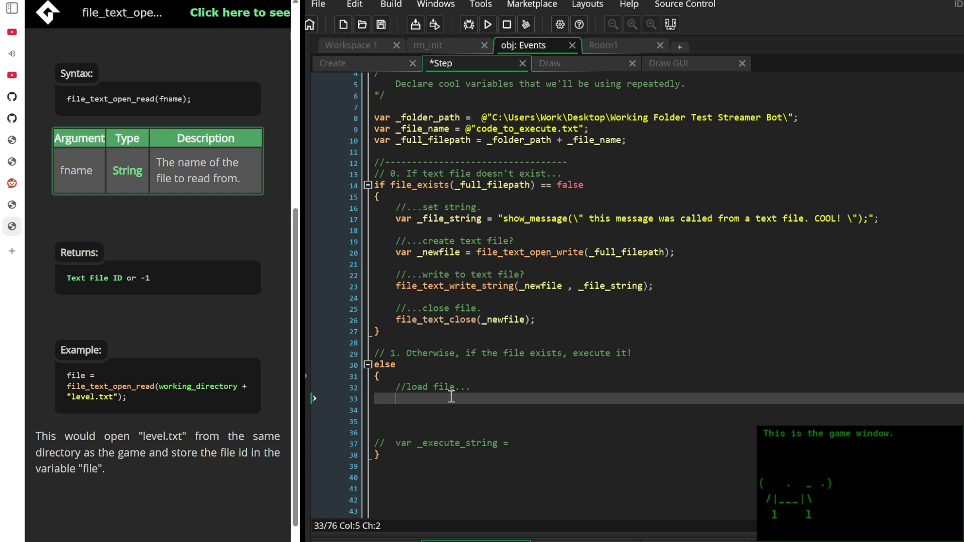
scroll(532, 352, "up", 2)
scroll(502, 302, "down", 1)
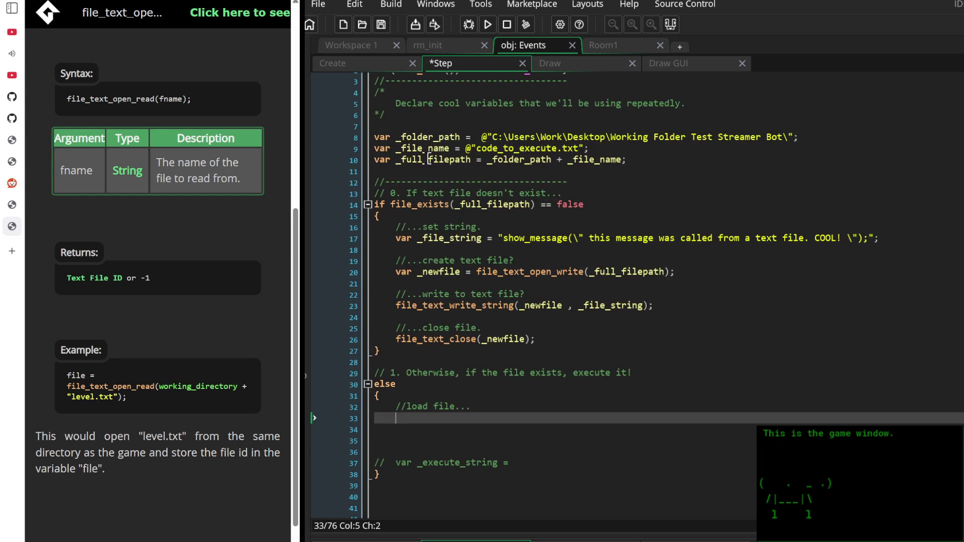
double_click(429, 159)
key("ctrl+c")
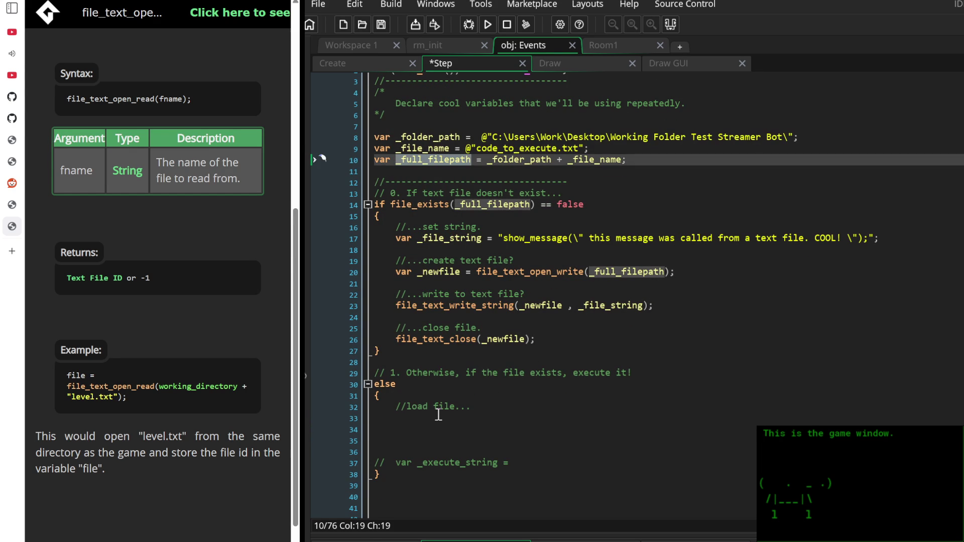
On line 33, type 'var _file = file_text_open' after undoing stray pastes
left_click(438, 418)
key("ctrl+v")
key("ctrl+z")
scroll(150, 251, "up", 6)
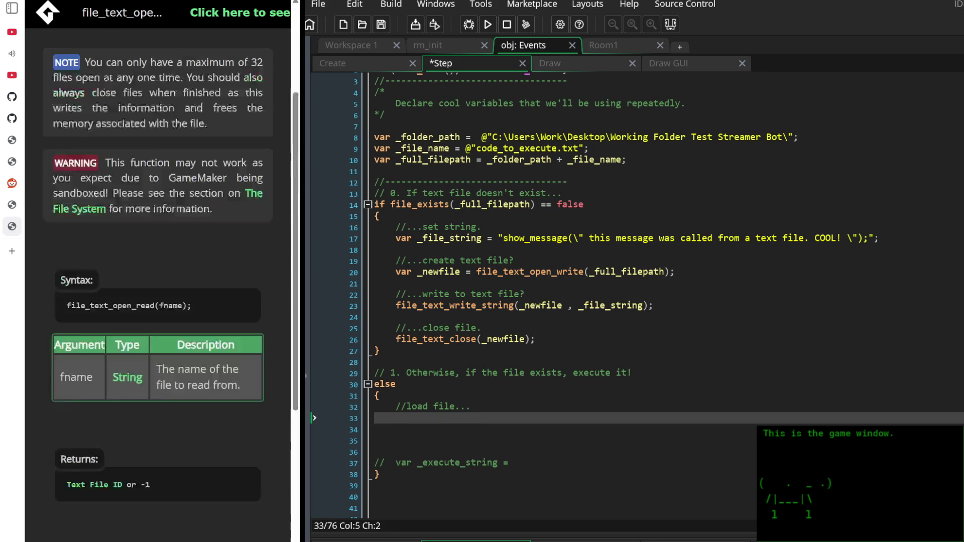
scroll(150, 251, "down", 4)
type("var ")
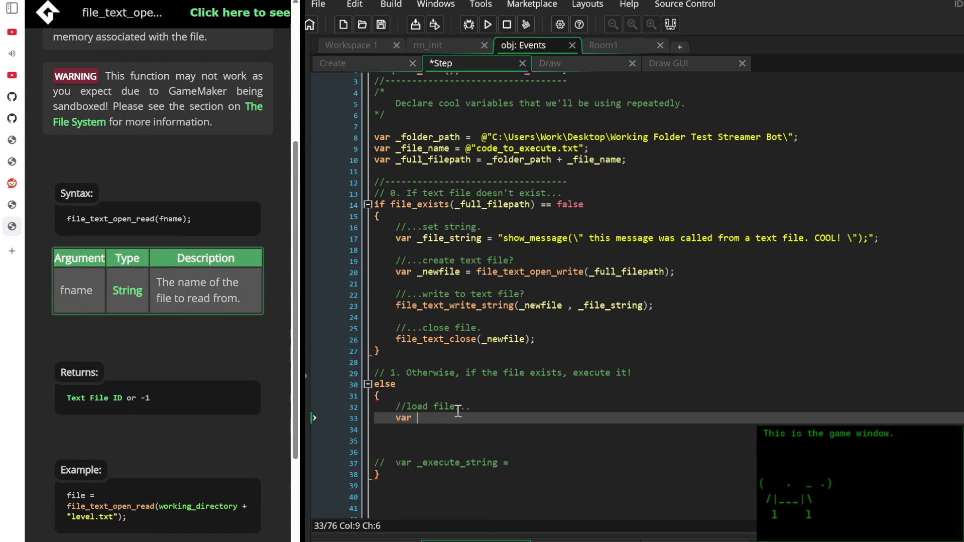
type("_file =")
key("ctrl+v")
key("ctrl+z")
type("file_te")
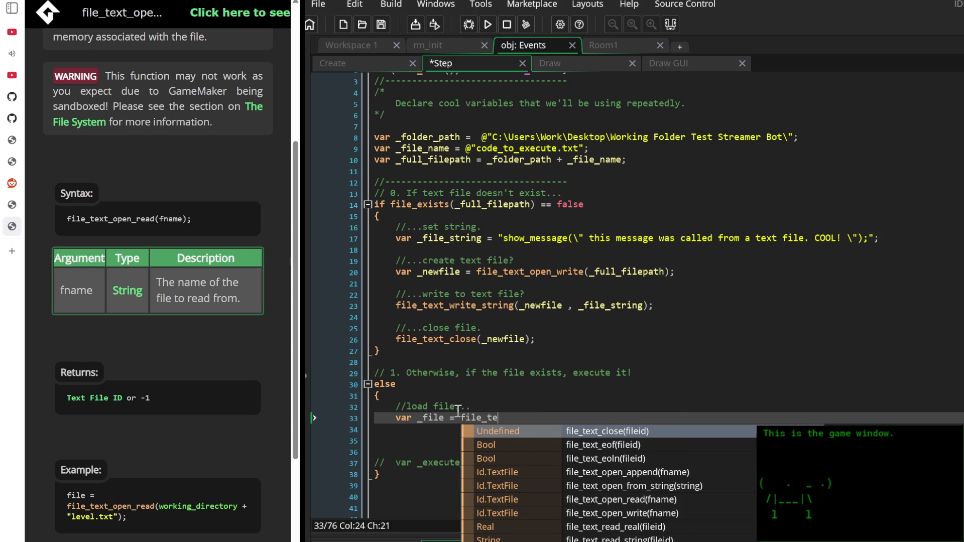
type("xt_open")
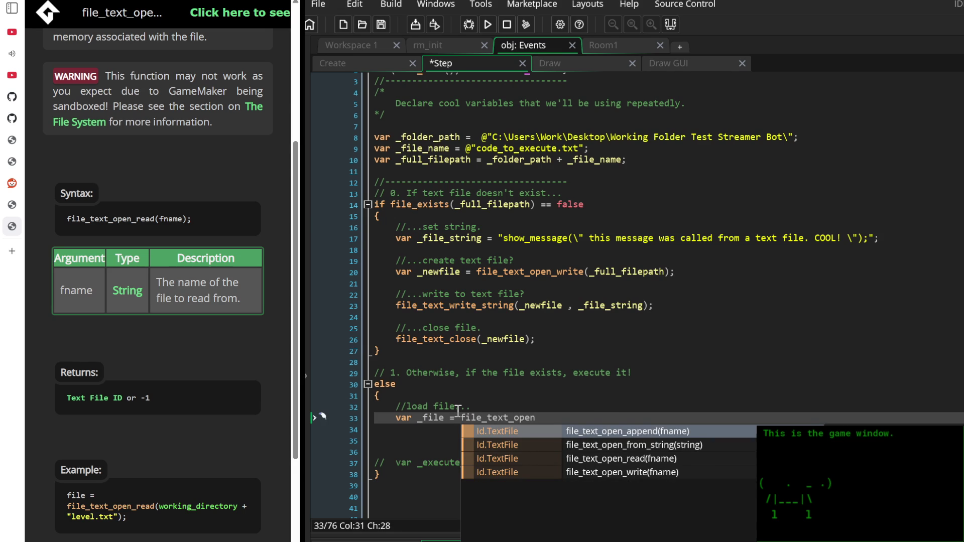
Finish line 33 as var _file = file_text_open_read(_full_filepath); and remove extra blank lines
key("Down")
key("Down")
key("Return")
key("ctrl+v")
type(")")
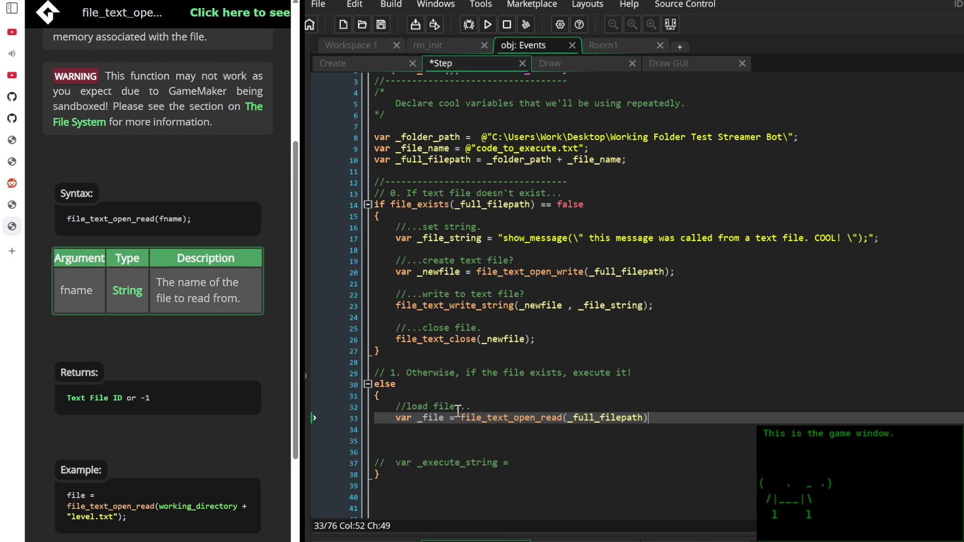
type(";")
key("Return")
key("Down")
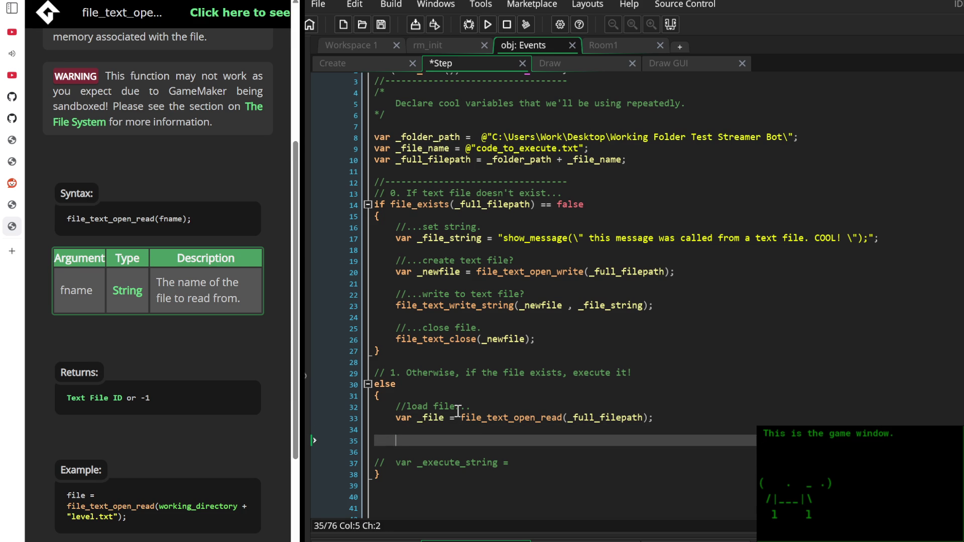
key("Delete")
key("BackSpace")
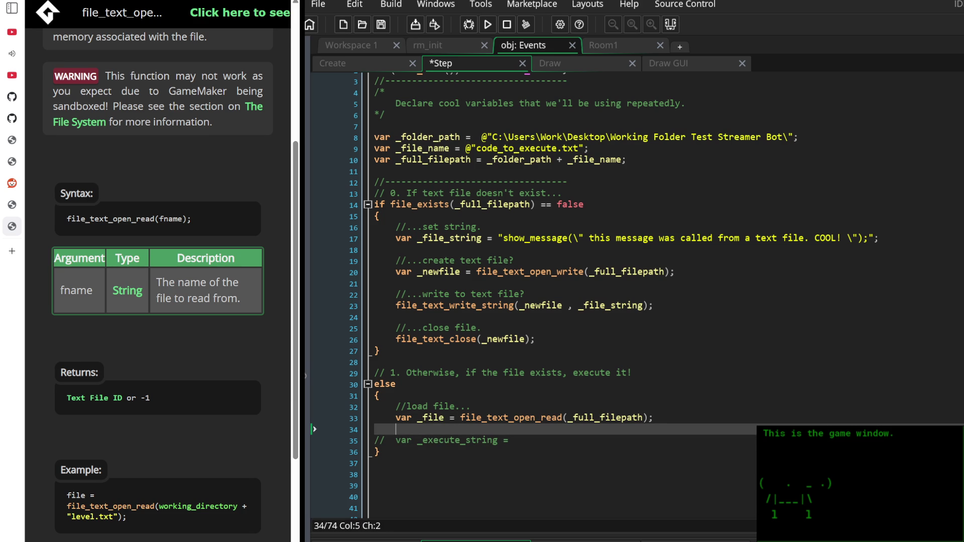
Return the manual to the Text Files function list
scroll(158, 281, "down", 3)
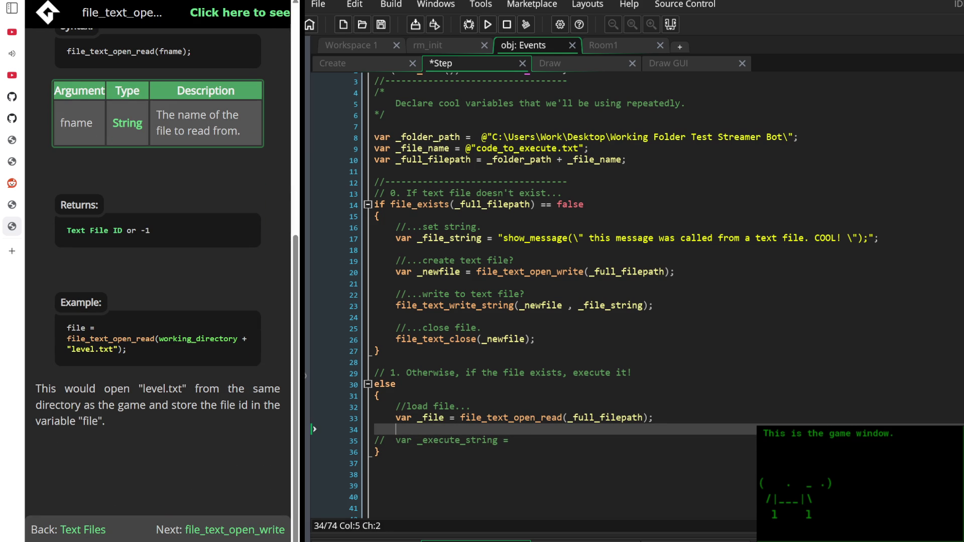
left_click(83, 530)
scroll(98, 444, "down", 2)
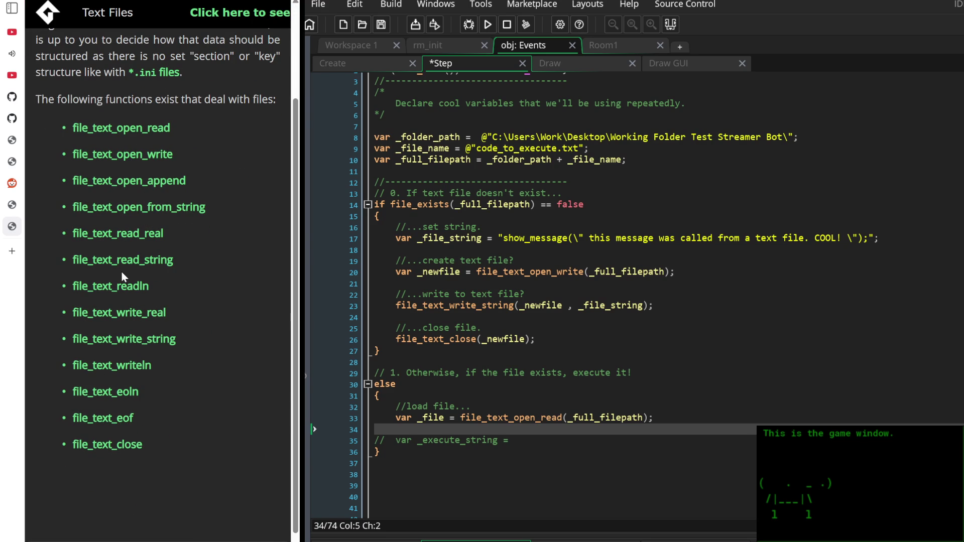
left_click(144, 207)
mouse_move(51, 79)
left_mouse_down()
mouse_move(166, 112)
mouse_move(177, 127)
mouse_move(234, 86)
mouse_move(112, 103)
mouse_move(153, 110)
mouse_move(189, 98)
mouse_move(203, 112)
mouse_move(190, 145)
mouse_move(139, 178)
left_mouse_up()
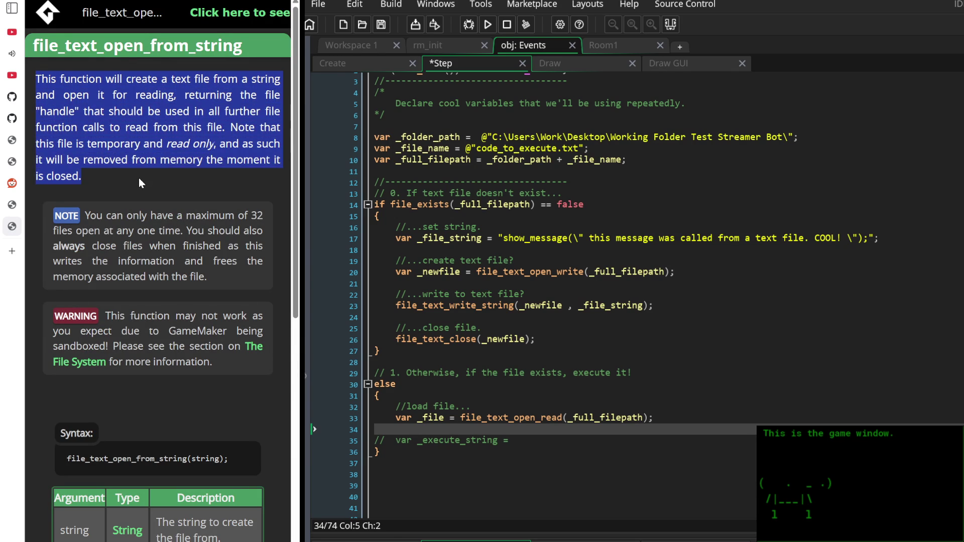
left_click(139, 178)
key("alt+Left")
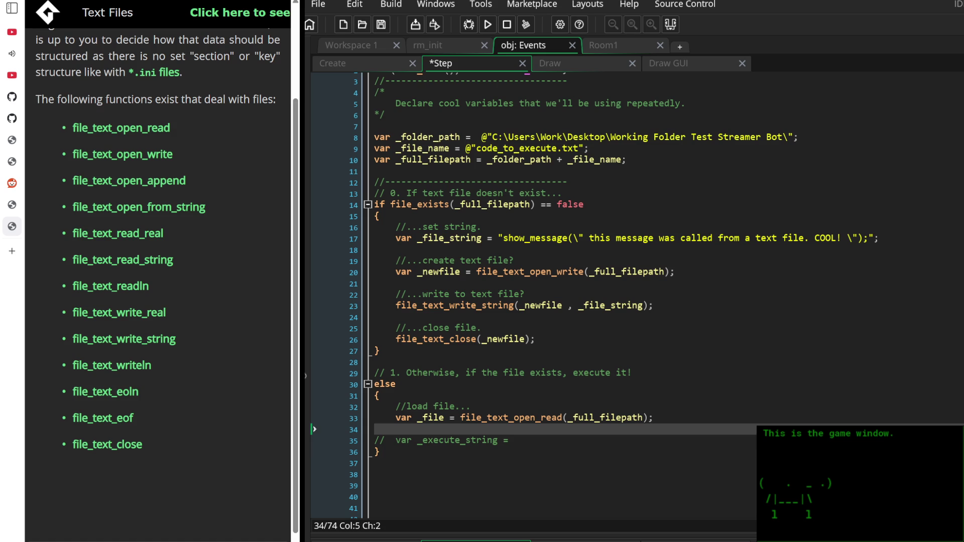
left_click(380, 439)
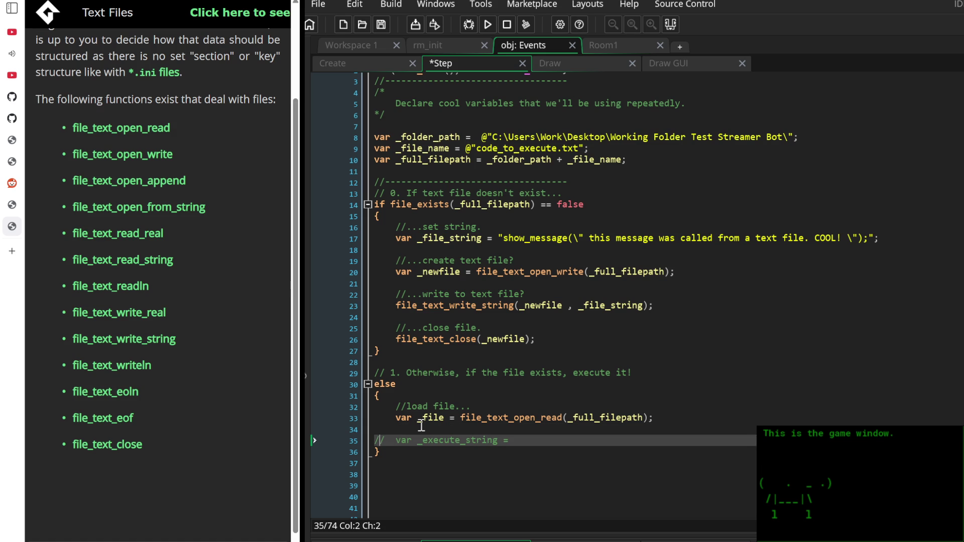
Below the file-open line, add the comment '//Read File's contents into a string...'
key("Up")
key("Up")
key("End")
key("Down")
key("Return")
key("Return")
key("Up")
type("//Read ")
type("File's str")
type("ing as")
key("BackSpace")
key("BackSpace")
key("BackSpace")
type("contents into a string.")
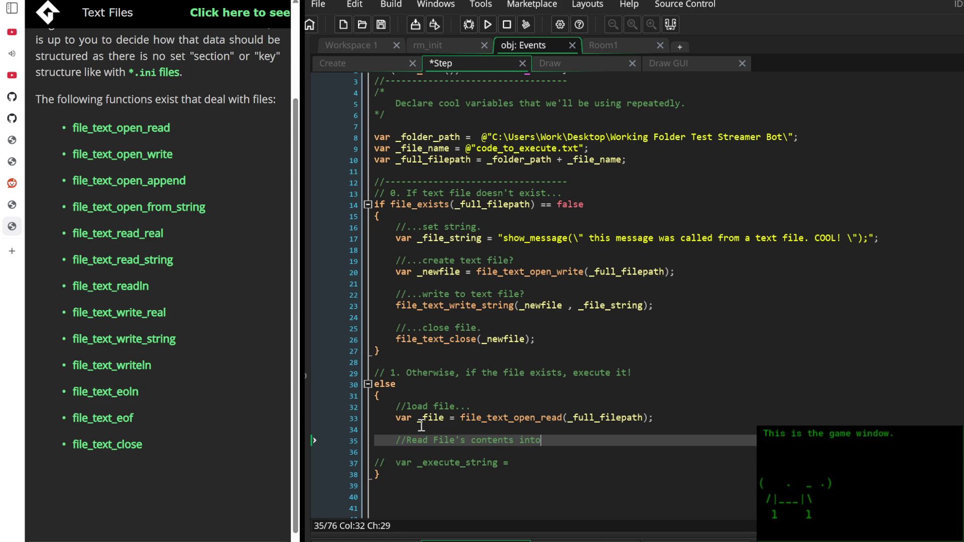
type(".")
key("Return")
Start a 'var _string =' line and open the file_text_read_real help page
type("var _file")
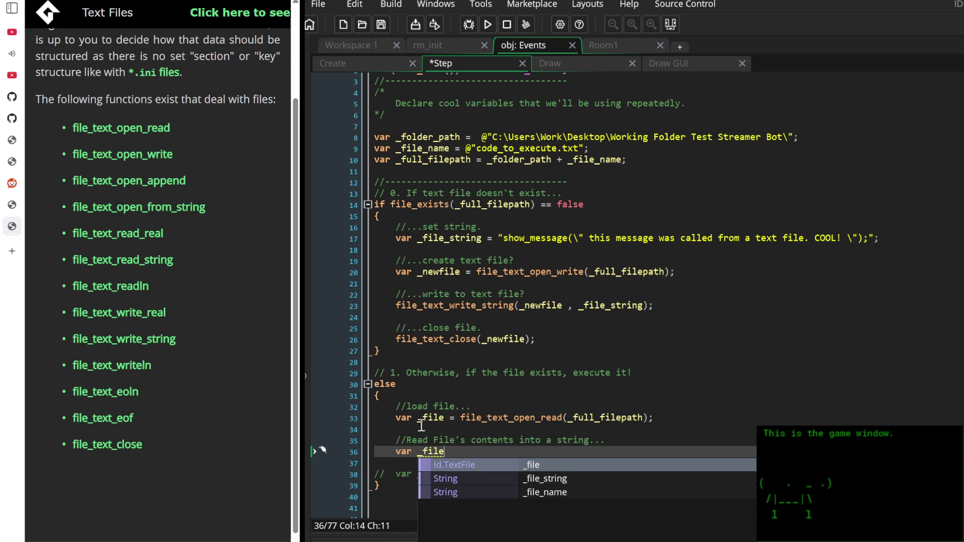
key("BackSpace")
key("BackSpace")
key("BackSpace")
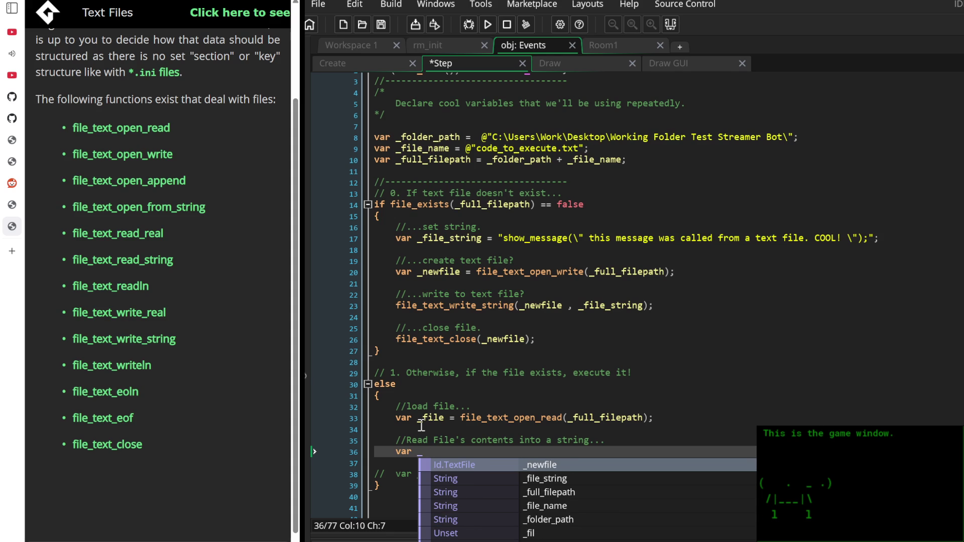
type("string =")
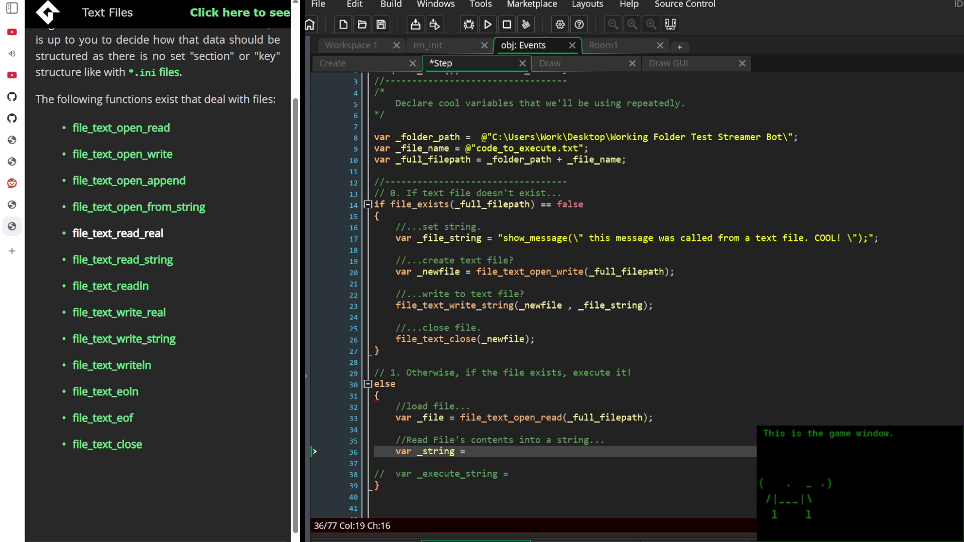
left_click(147, 234)
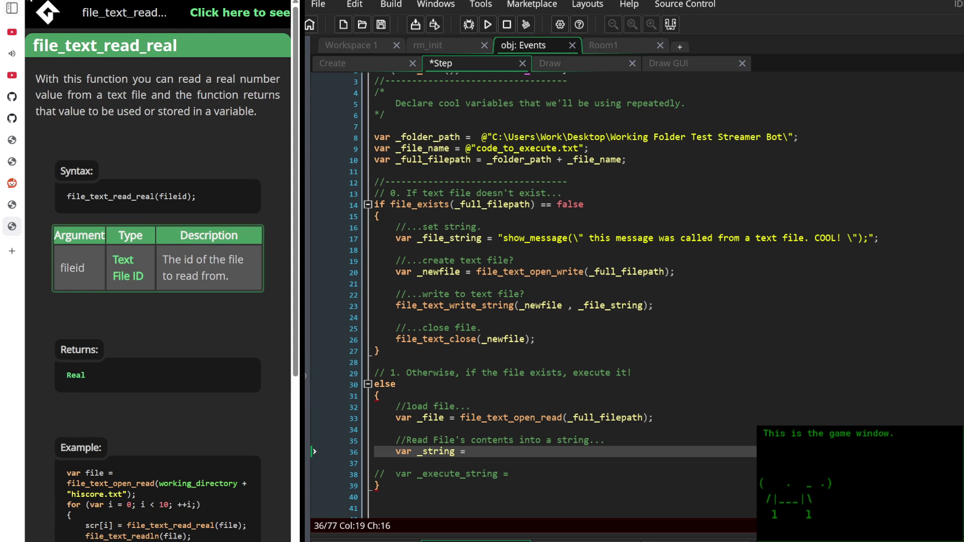
Look over file_text_write_string help, then open and read the file_text_read_string page
key("alt+Left")
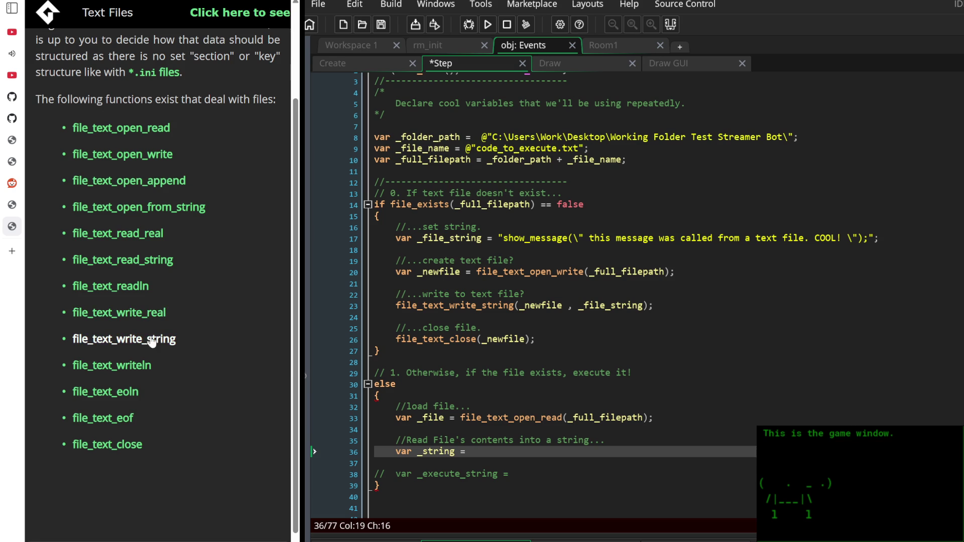
left_click(150, 338)
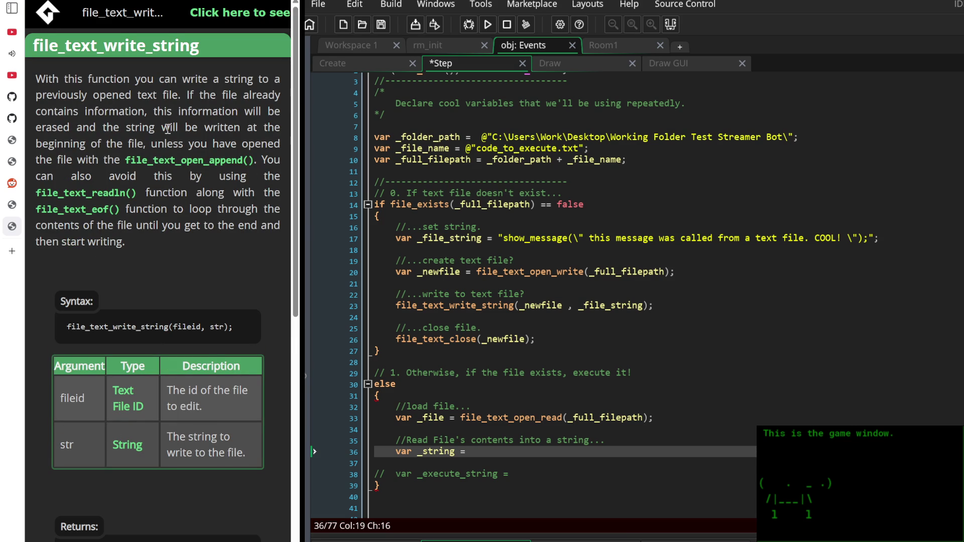
scroll(156, 323, "down", 3)
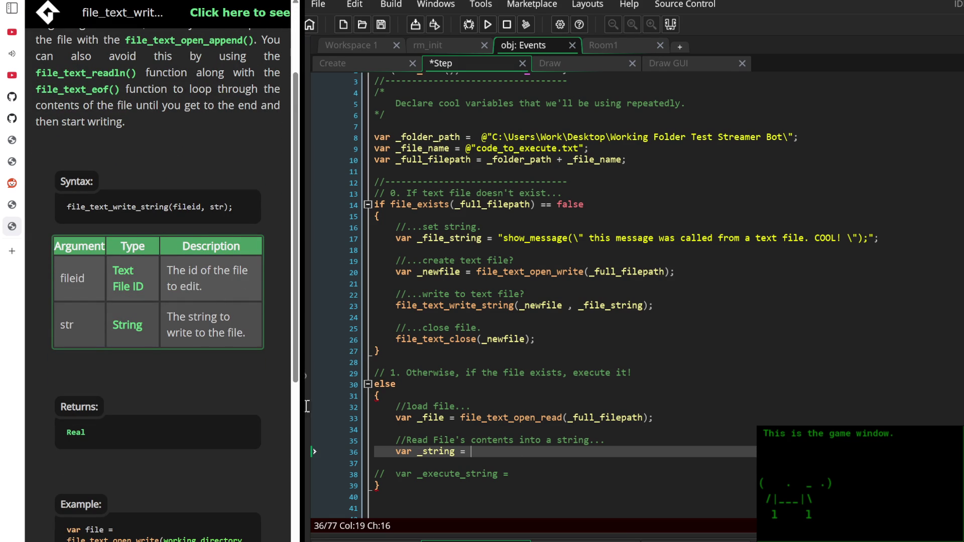
scroll(157, 301, "up", 3)
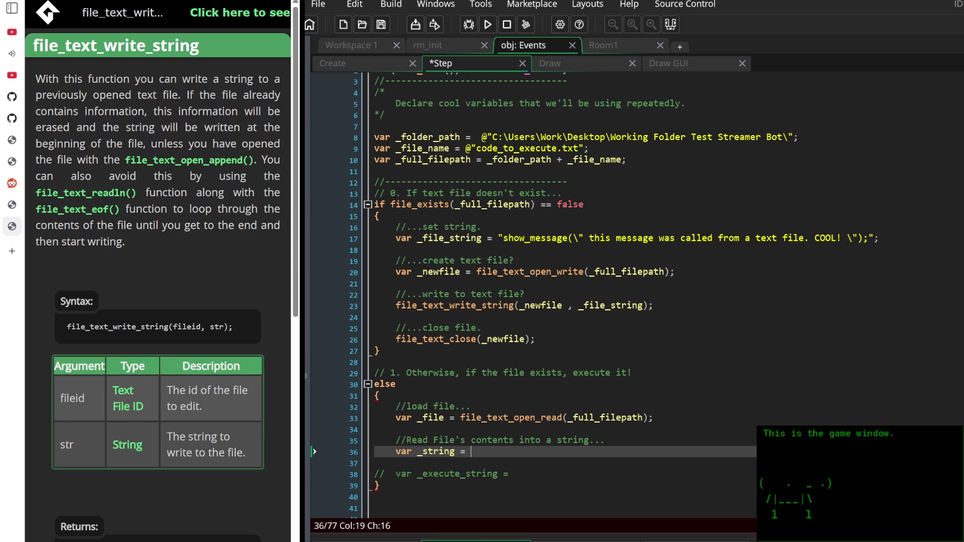
key("alt+Left")
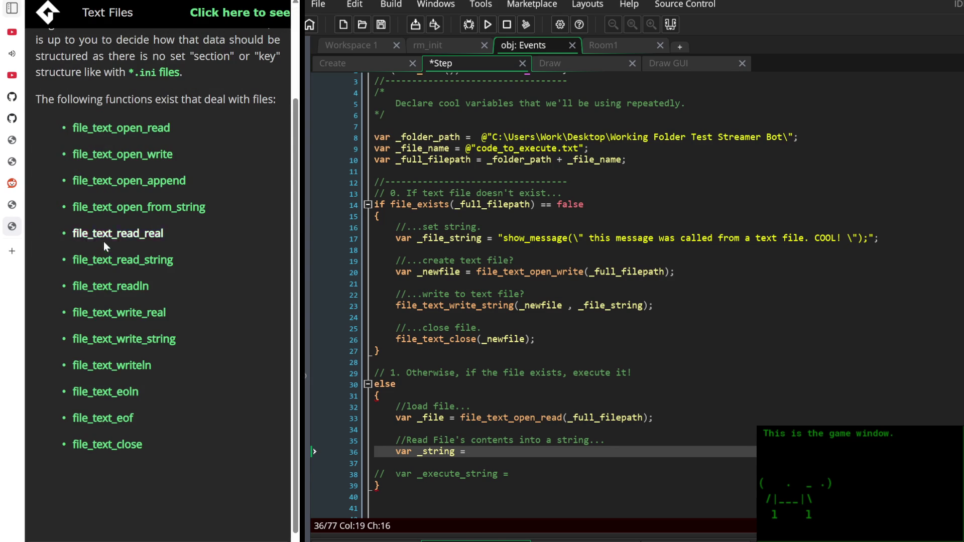
left_click(150, 262)
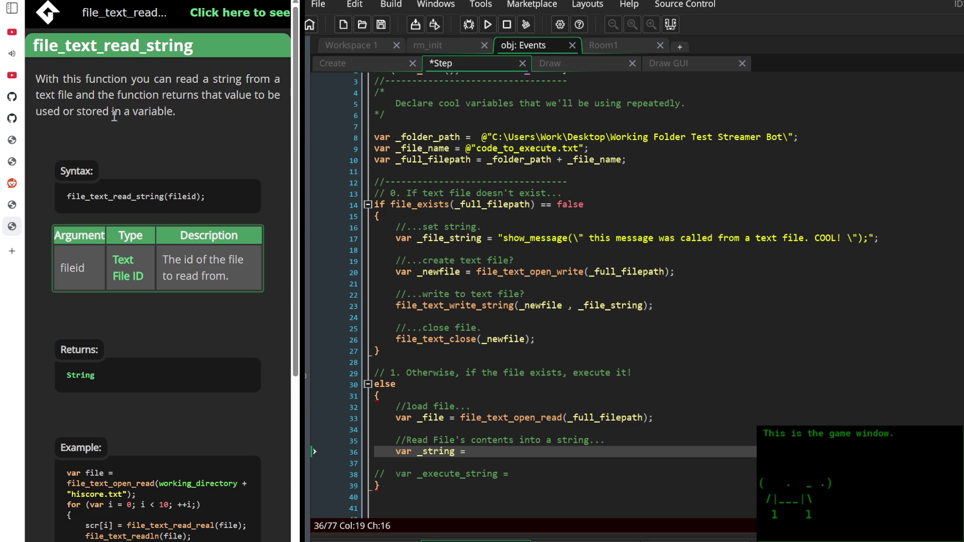
scroll(161, 251, "down", 3)
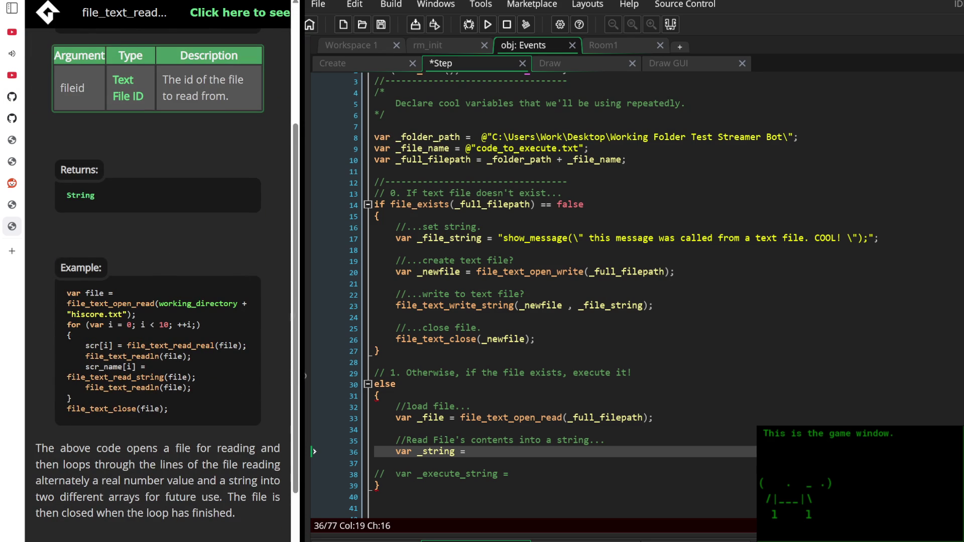
scroll(158, 281, "up", 3)
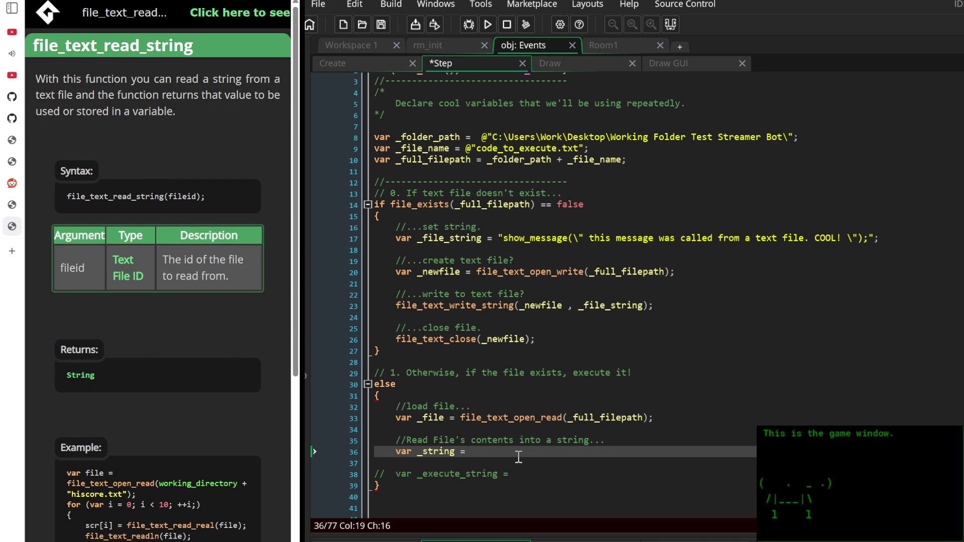
Complete the line as file_text_read_string(_file); and add an '//Execute String.' comment
type("file_text_read")
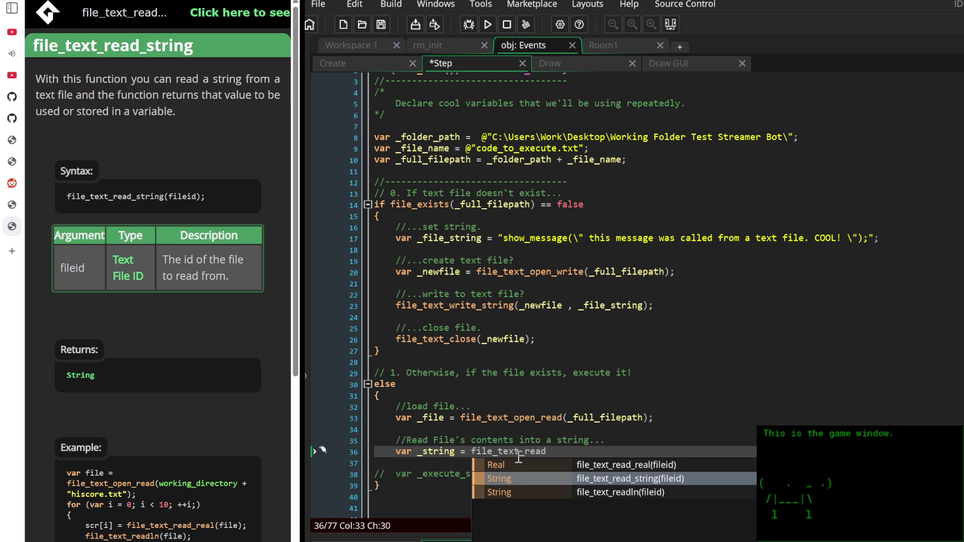
key("Return")
type("_fi")
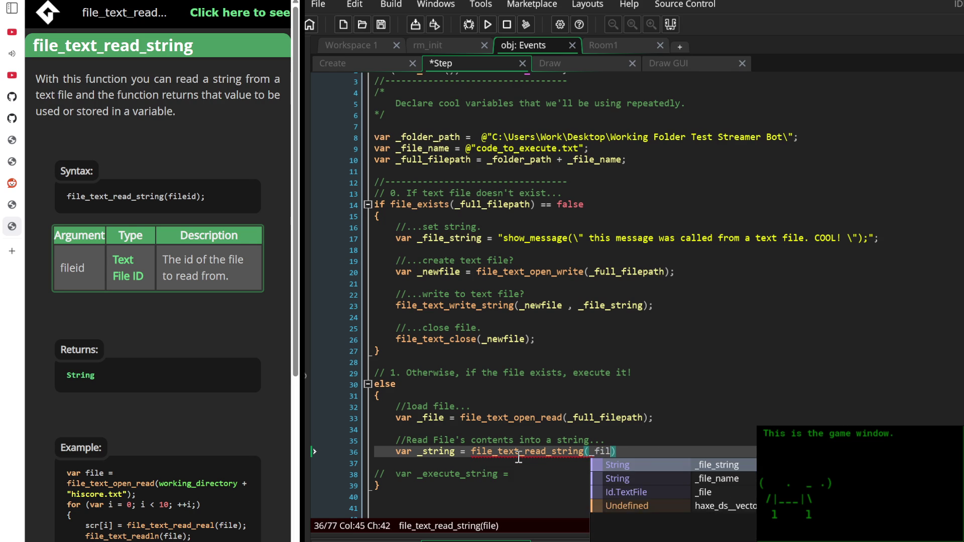
type("le);")
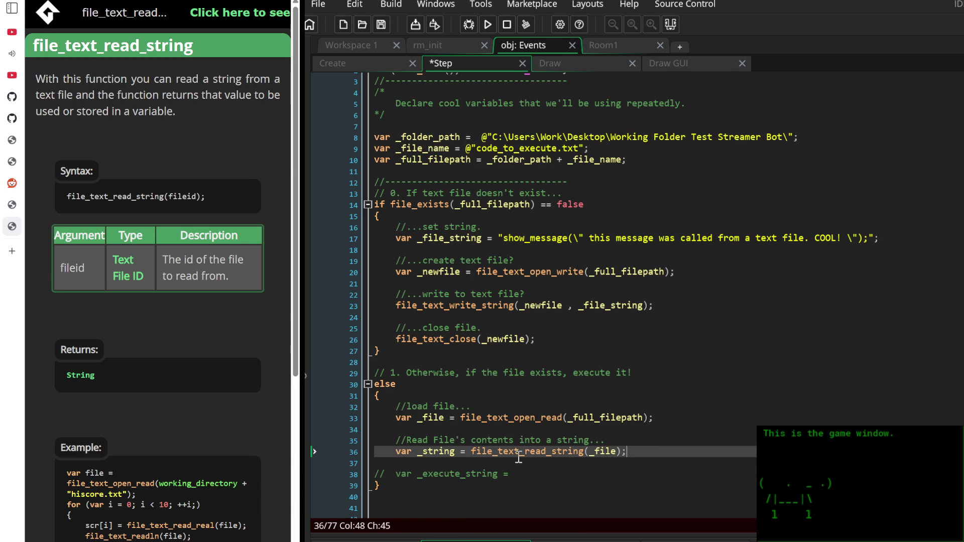
key("Return")
key("Return")
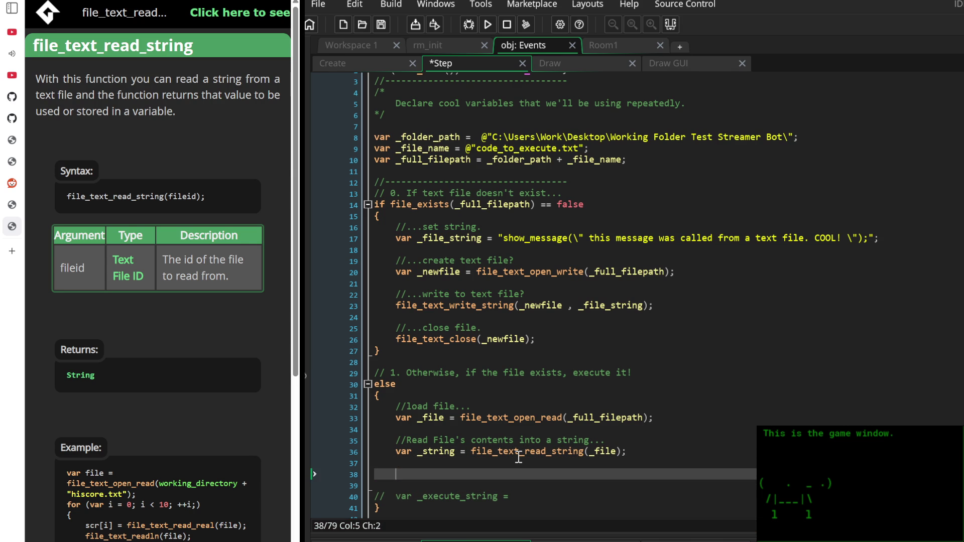
type("//Exec")
type("ute Stri")
type("ng.")
key("Down")
key("Down")
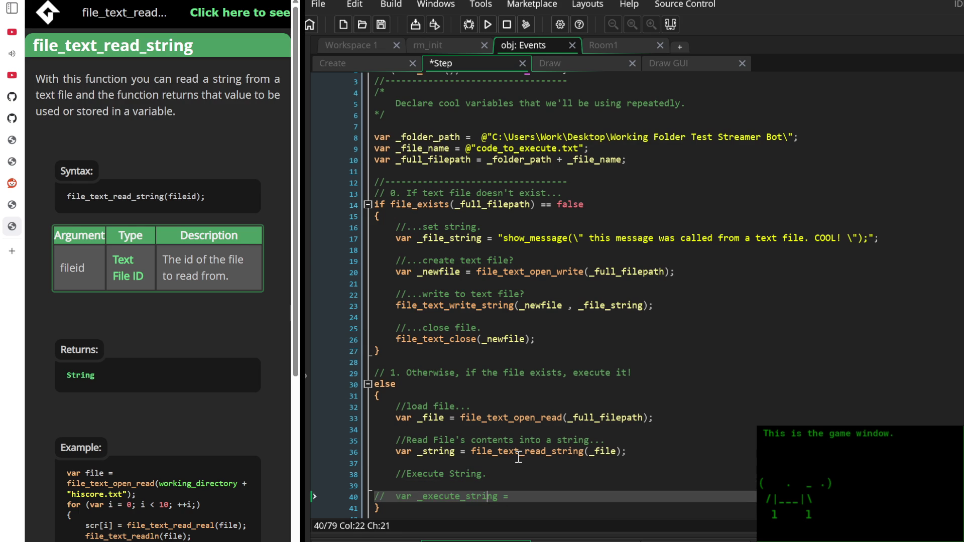
Uncomment the old _execute_string line, fix its indentation, and clear the declaration
key("ctrl+shift+k")
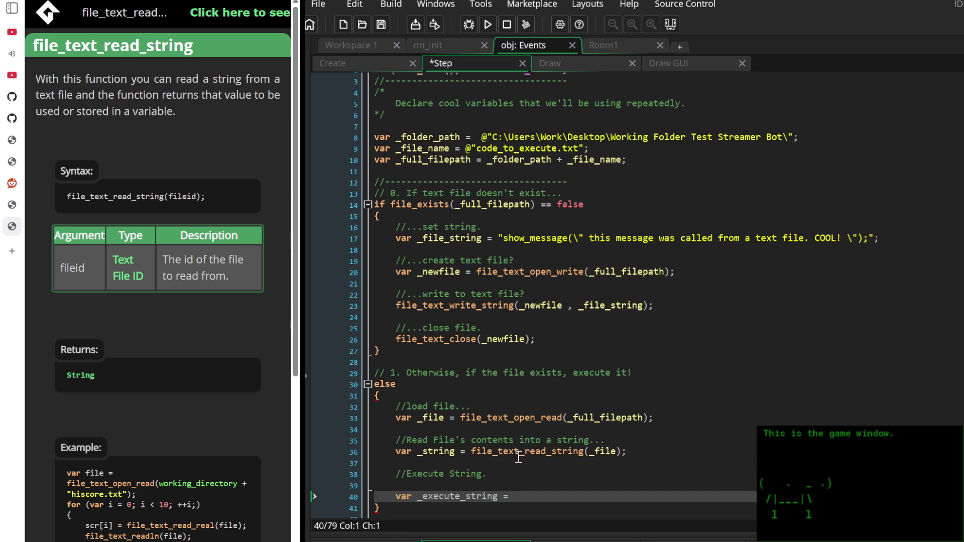
key("BackSpace")
key("Tab")
key("shift+Tab")
key("Down")
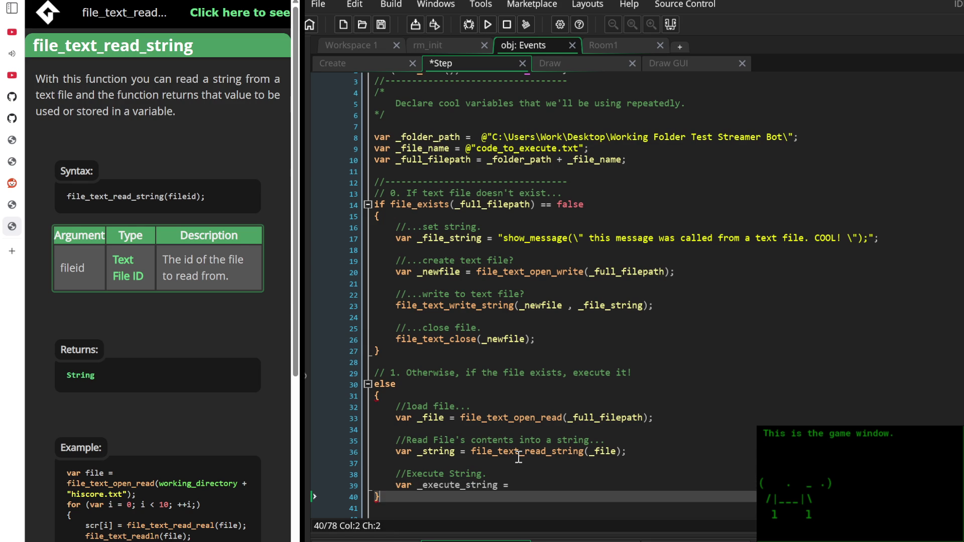
key("Up")
key("End")
key("BackSpace")
key("BackSpace")
key("BackSpace")
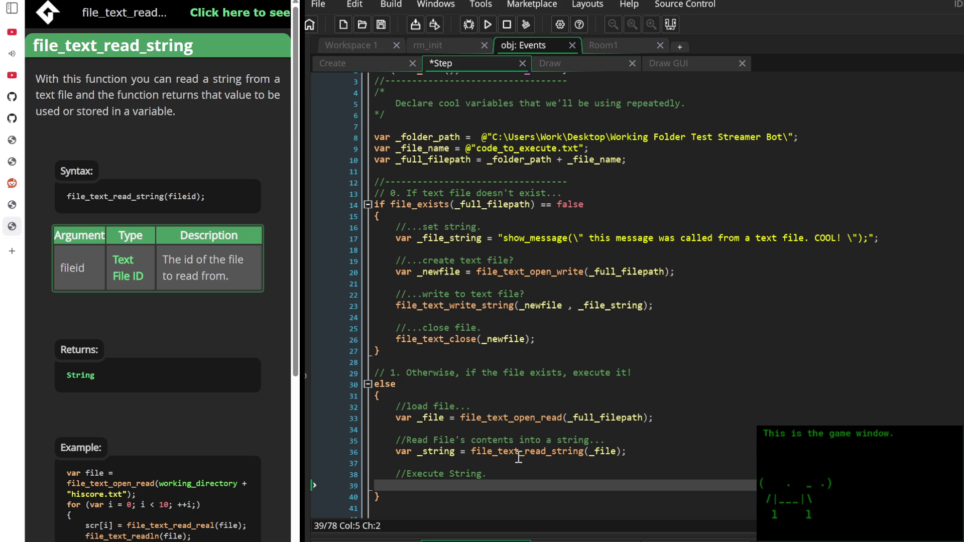
Write execute_string(_string); using autocomplete for the function and argument
type("string_exe")
key("BackSpace")
key("BackSpace")
key("BackSpace")
type("execute_str")
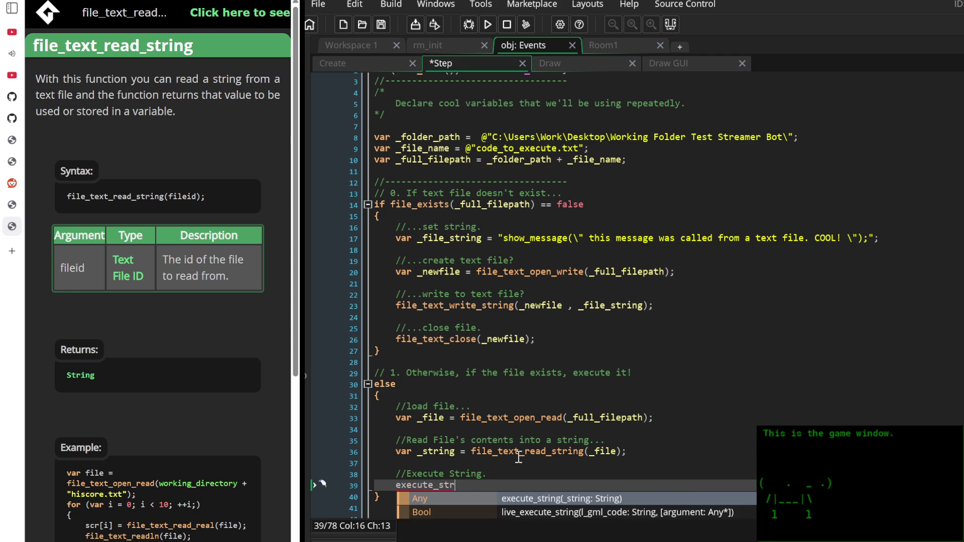
key("Return")
type("_stri)")
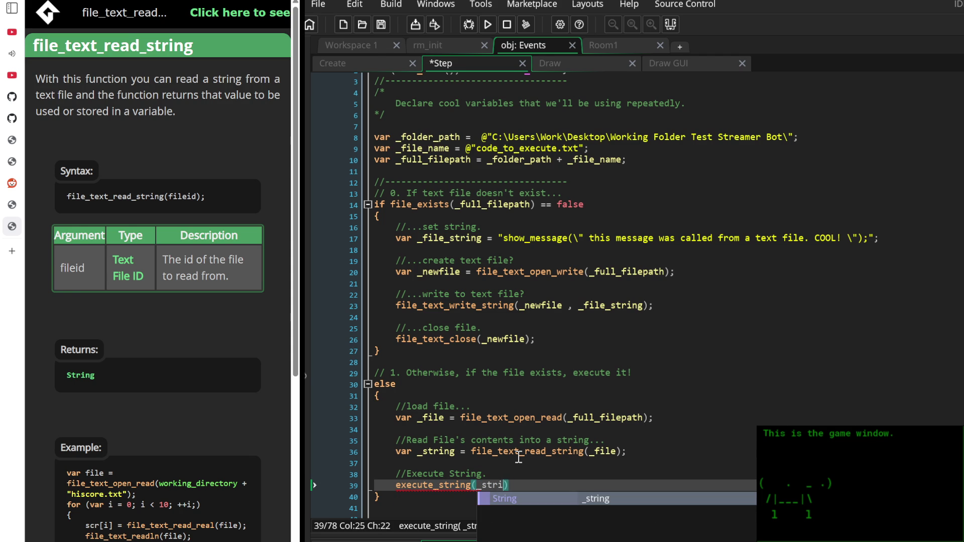
key("Return")
key("End")
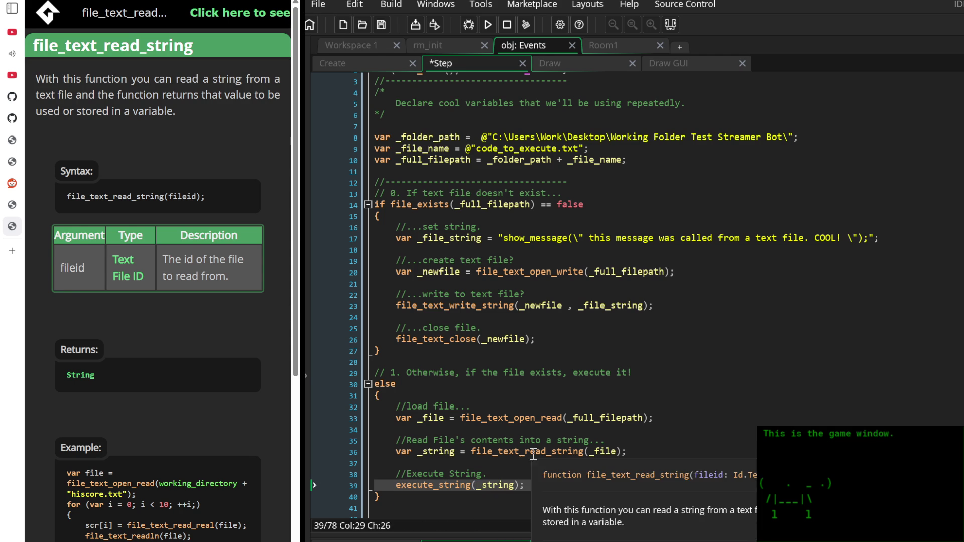
left_click(603, 363)
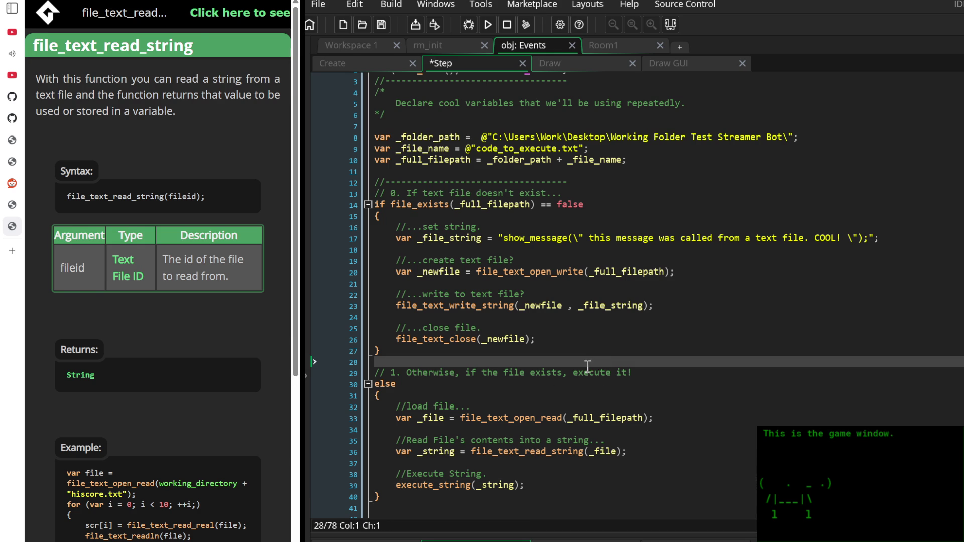
Add a blank line above the else branch and save the Step event
key("Return")
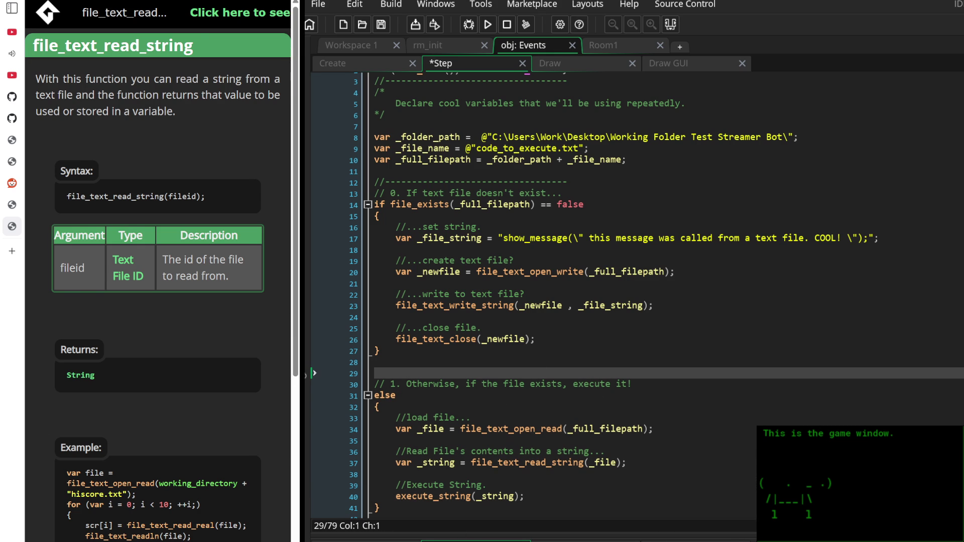
scroll(483, 409, "down", 4)
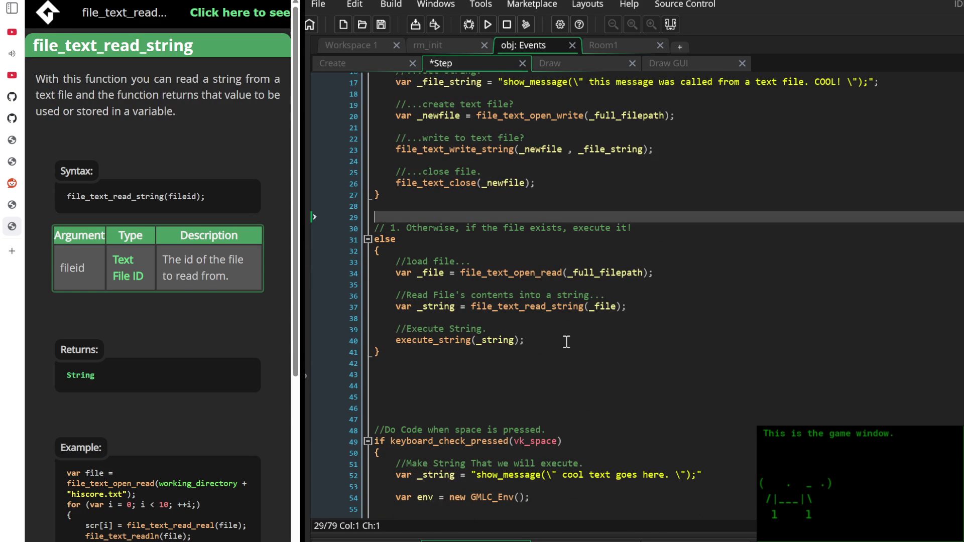
left_click(562, 354)
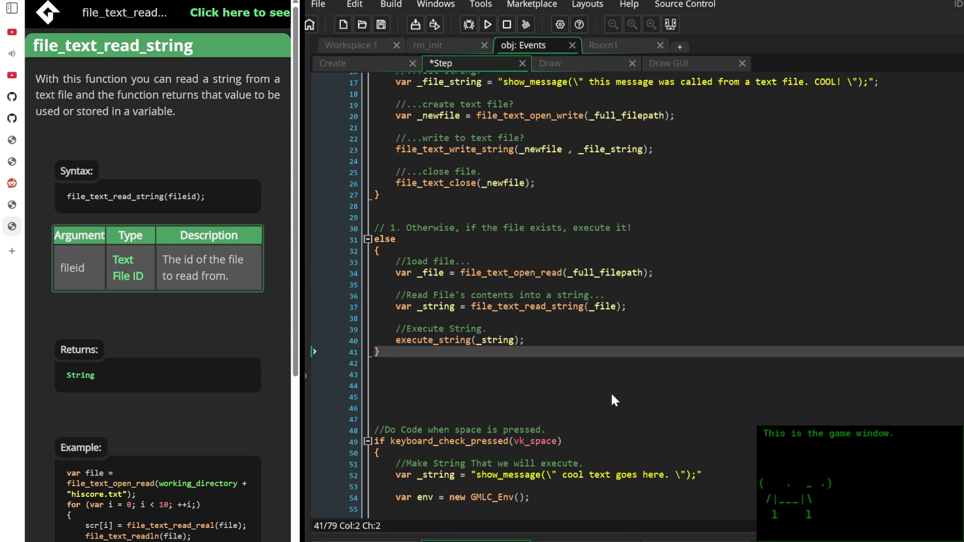
key("ctrl+s")
Select the old code inside the space-press block, lines 52–68
left_click(674, 251)
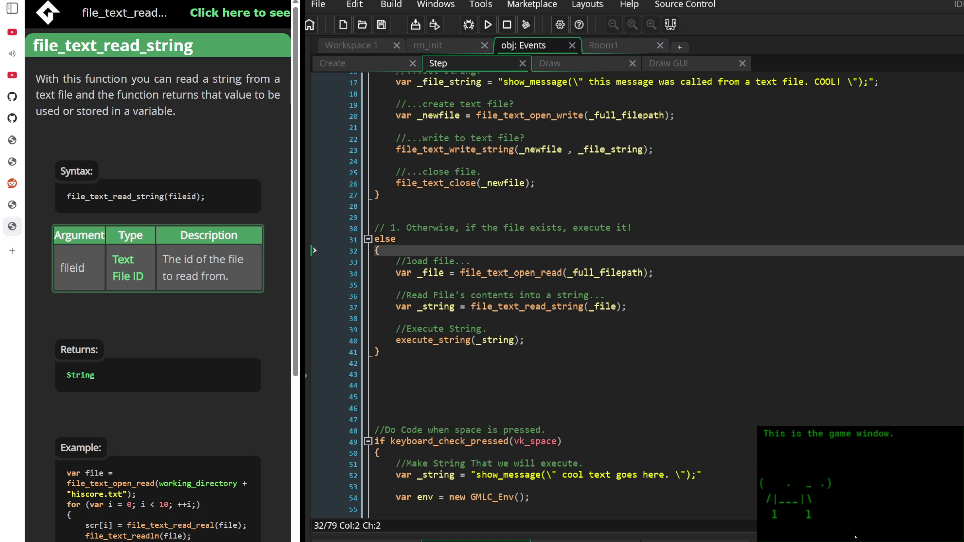
key("Up")
scroll(667, 338, "up", 3)
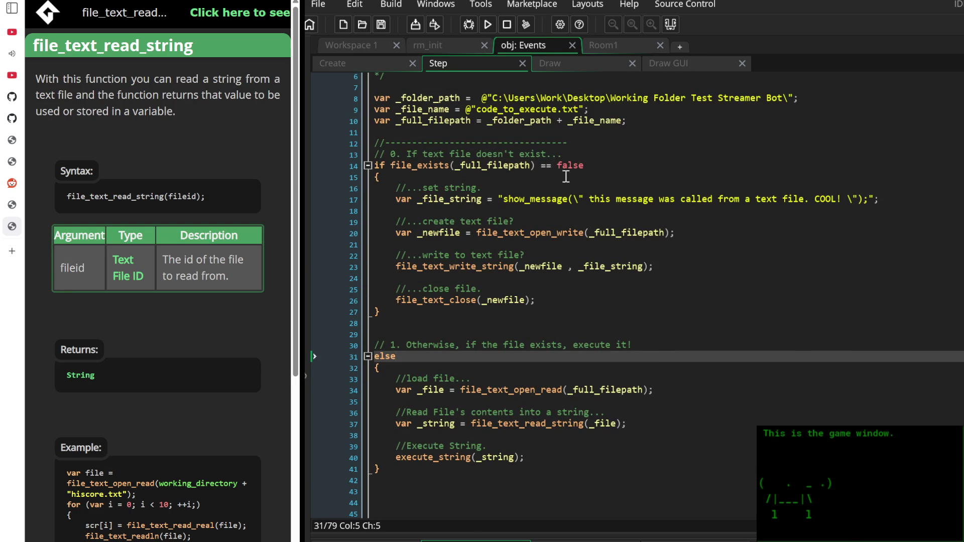
scroll(567, 284, "down", 10)
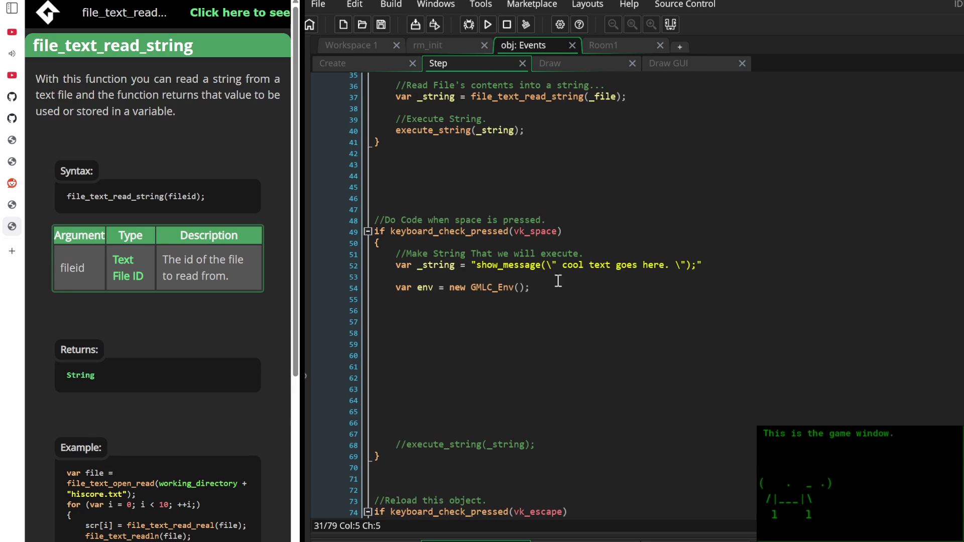
mouse_move(556, 444)
left_mouse_down()
mouse_move(431, 348)
mouse_move(351, 241)
mouse_move(394, 389)
mouse_move(357, 255)
left_mouse_up()
Remove the old space-press block body from below the file check, leaving the if block empty
right_click(497, 267)
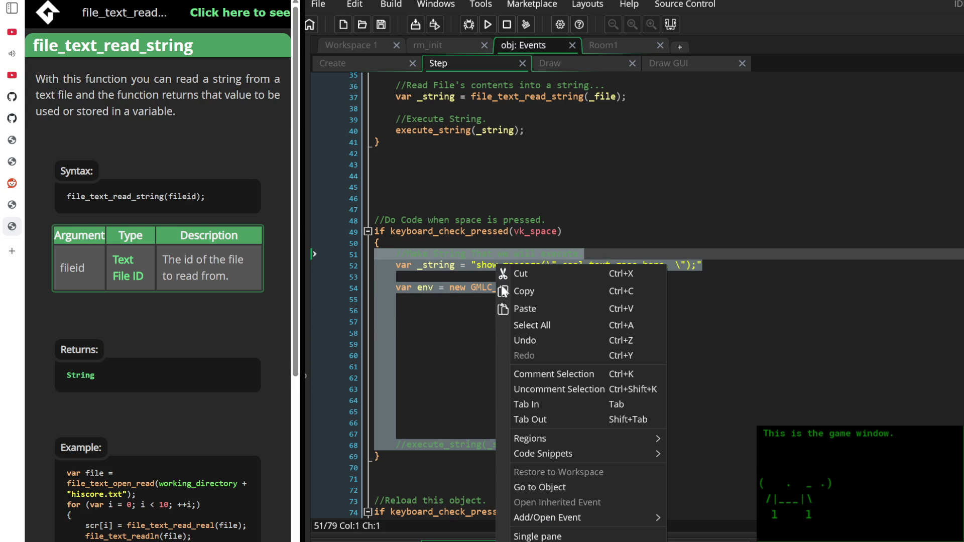
mouse_move(598, 447)
left_mouse_down()
mouse_move(387, 278)
mouse_move(369, 242)
left_mouse_up()
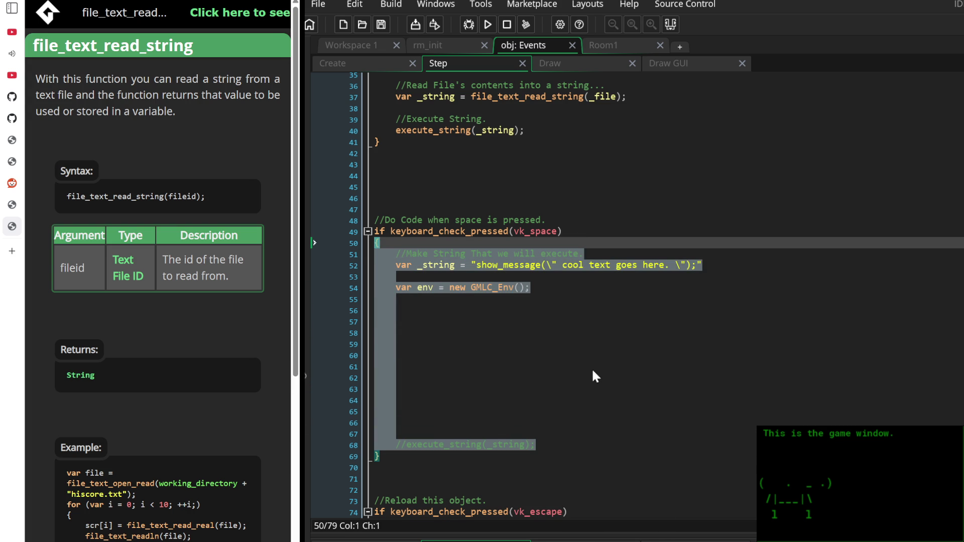
mouse_move(582, 447)
left_mouse_down()
mouse_move(374, 295)
mouse_move(364, 249)
left_mouse_up()
key("Delete")
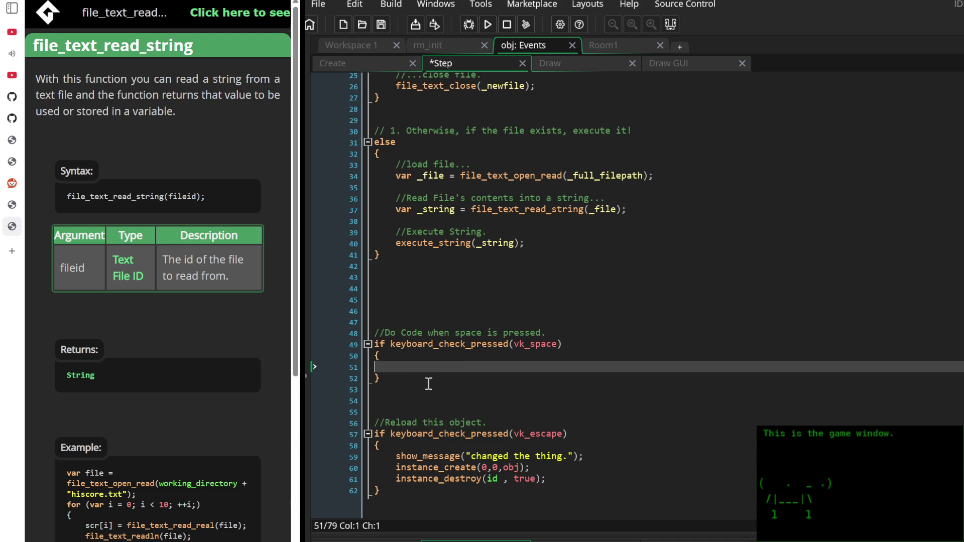
key("BackSpace")
left_click_drag(380, 378, 370, 354)
key("ctrl+c")
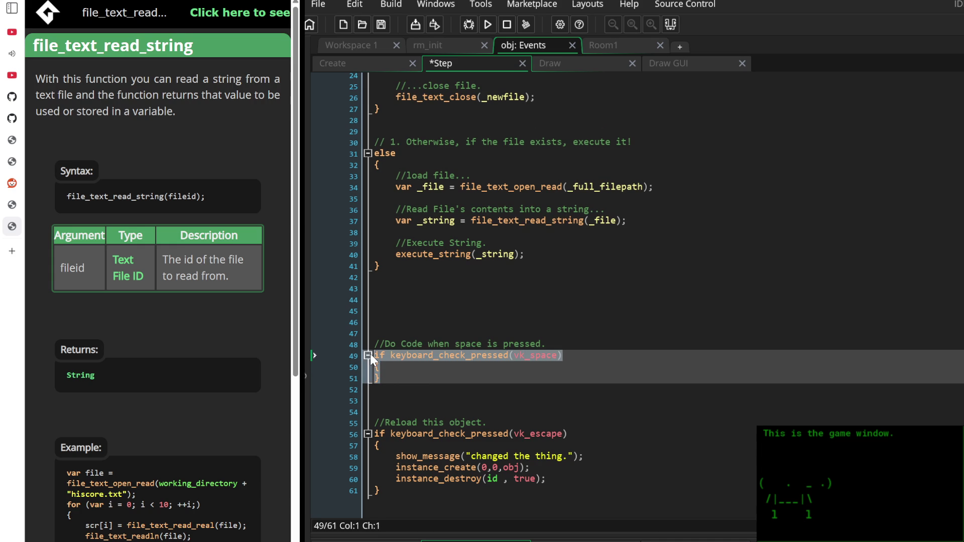
left_click(369, 354)
scroll(551, 365, "up", 8)
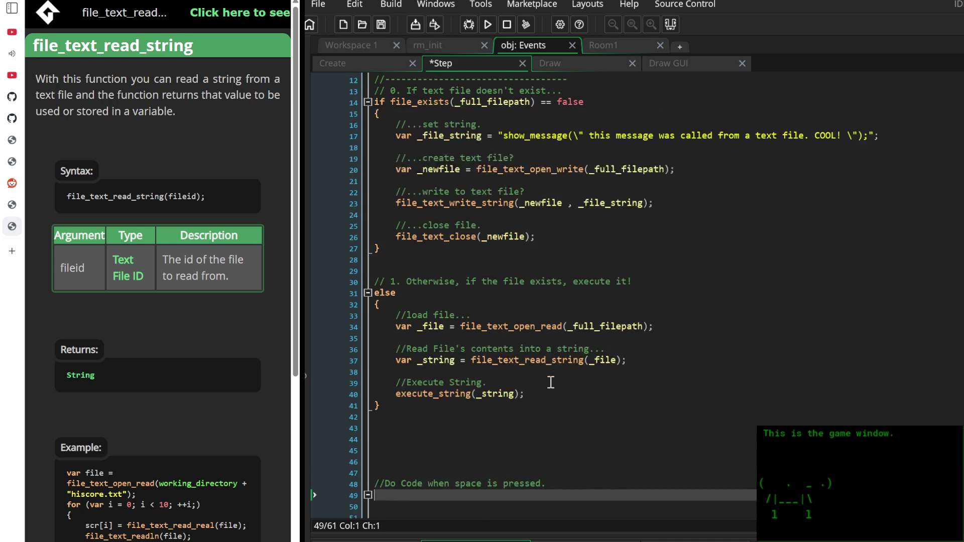
Paste the space-press if block on a new line 13, above the file-exists check
left_click(592, 199)
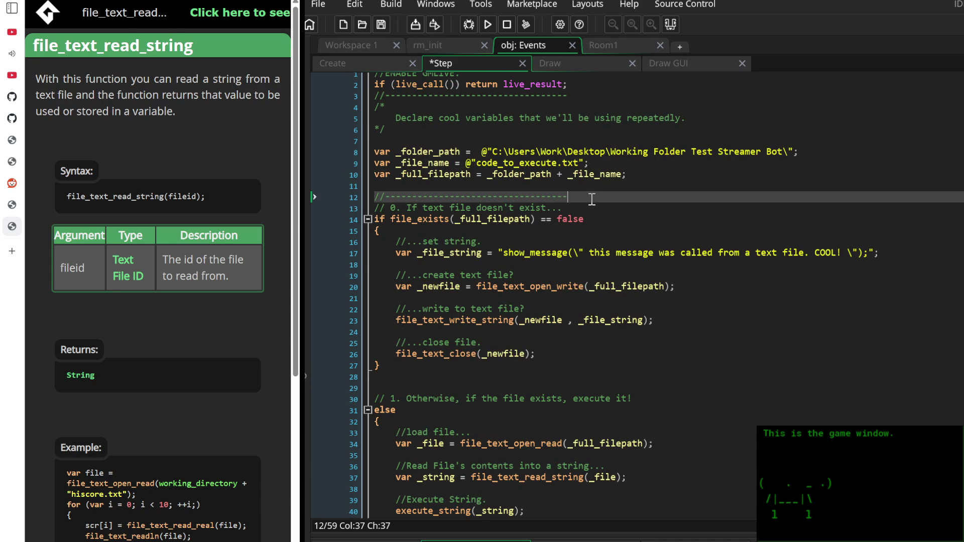
key("Return")
type("\\")
key("BackSpace")
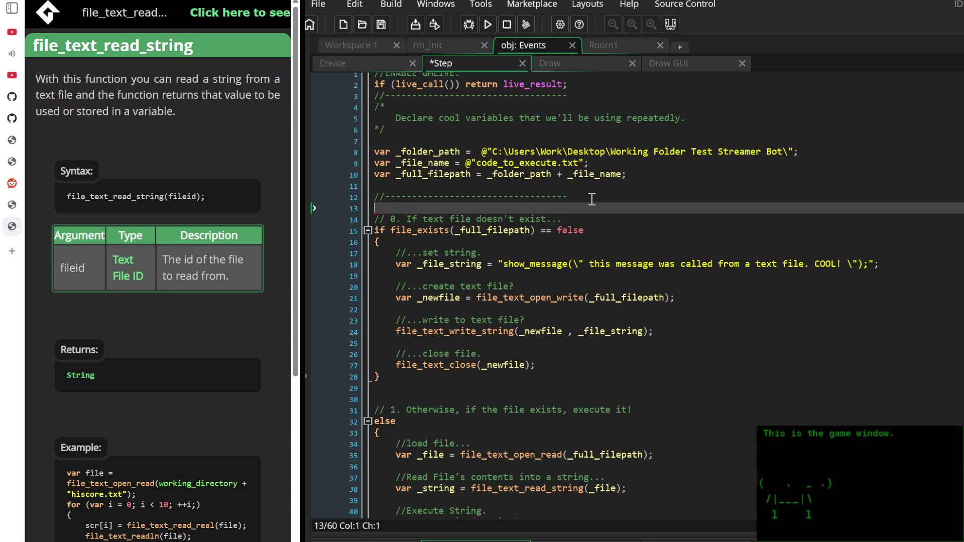
key("ctrl+v")
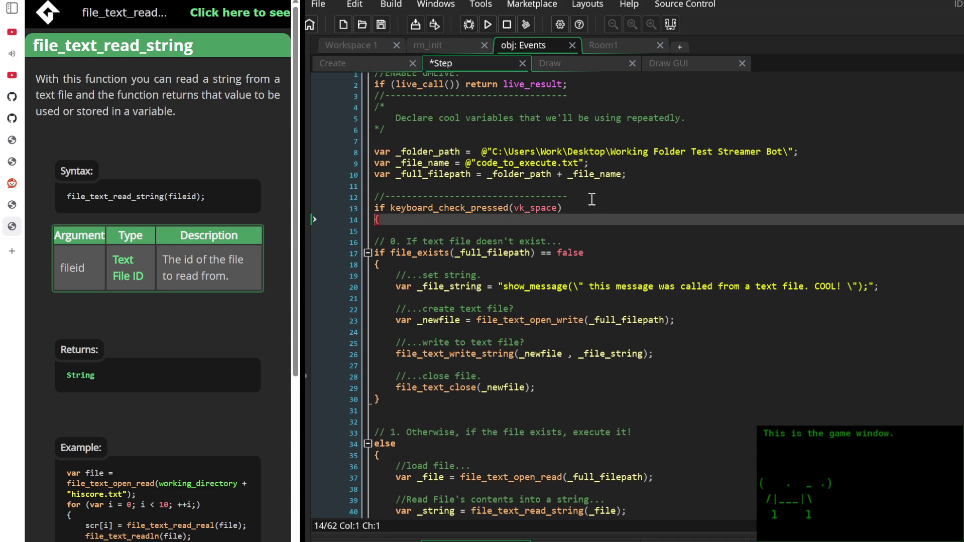
Close the space-press block with a new brace after else, indent lines 14–44, and save
key("Down")
key("Down")
key("Down")
key("Down")
key("Down")
key("Down")
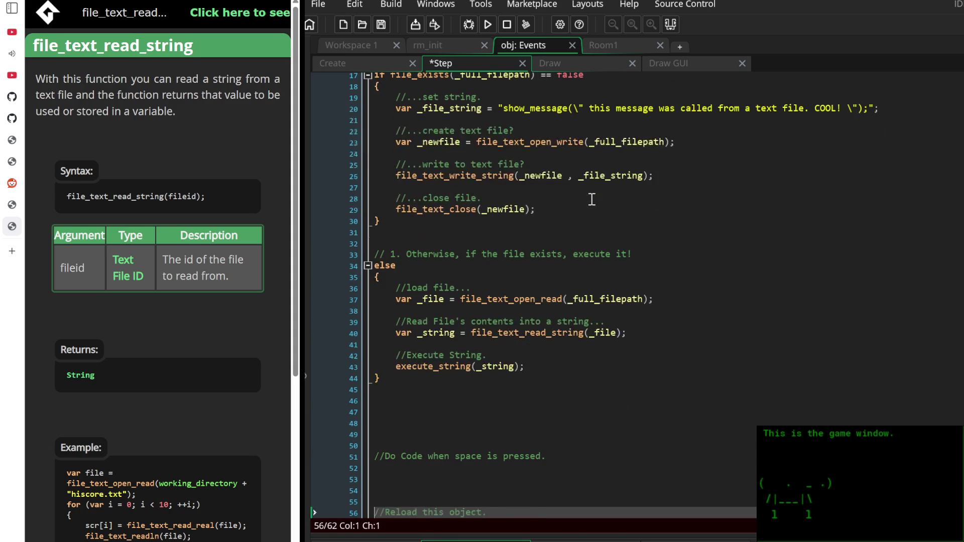
key("Up")
type("}")
left_click(397, 376)
mouse_move(397, 374)
left_mouse_down()
mouse_move(314, 62)
mouse_move(321, 164)
mouse_move(348, 244)
mouse_move(359, 224)
mouse_move(361, 233)
left_mouse_up()
key("Tab")
left_click(421, 233)
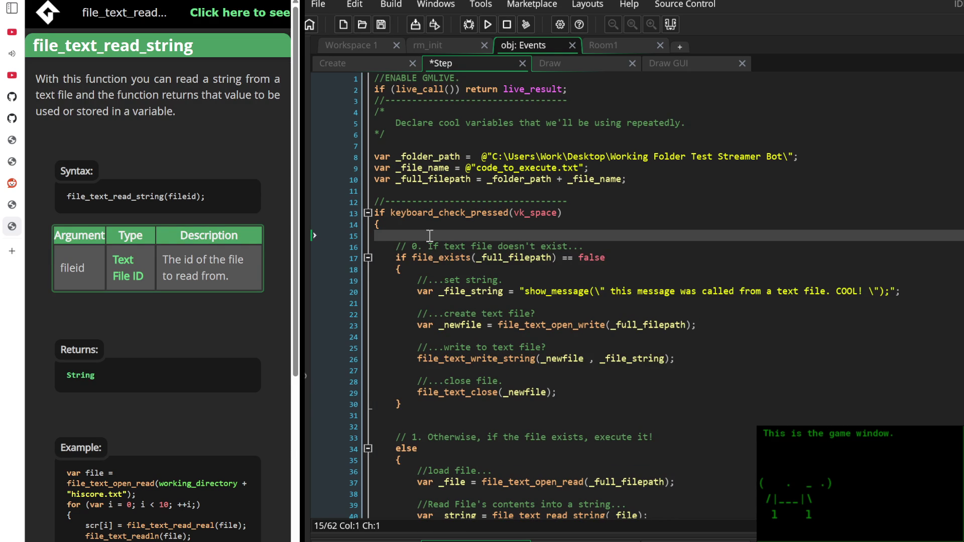
key("BackSpace")
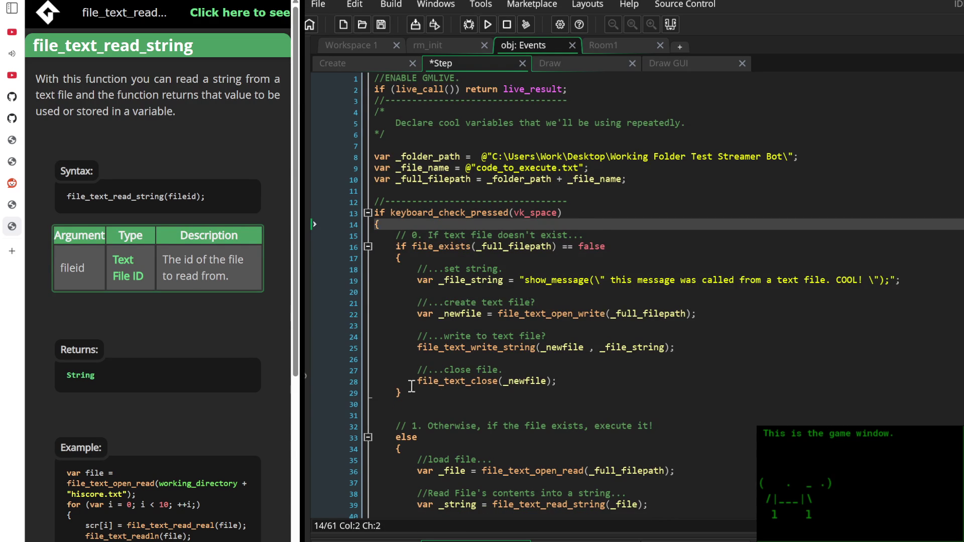
scroll(412, 386, "down", 3)
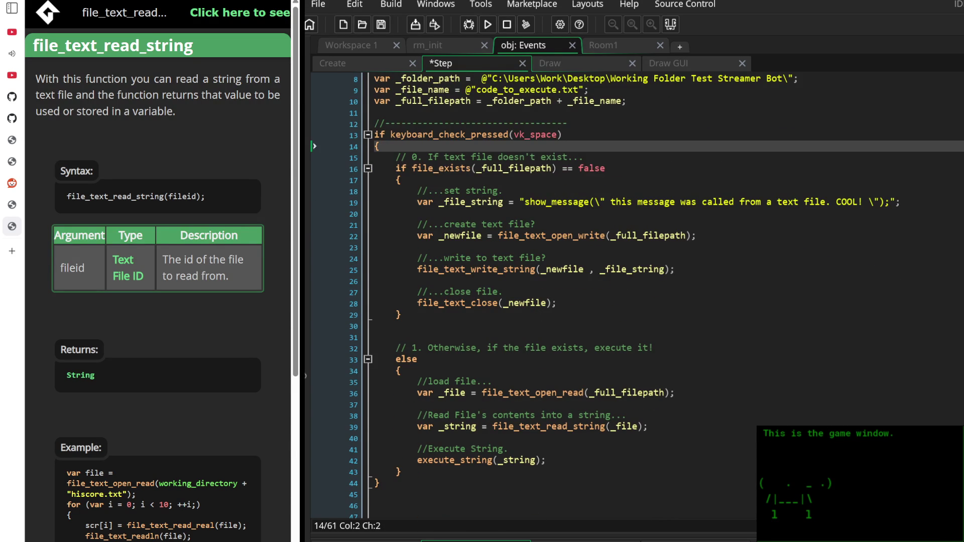
left_click(708, 269)
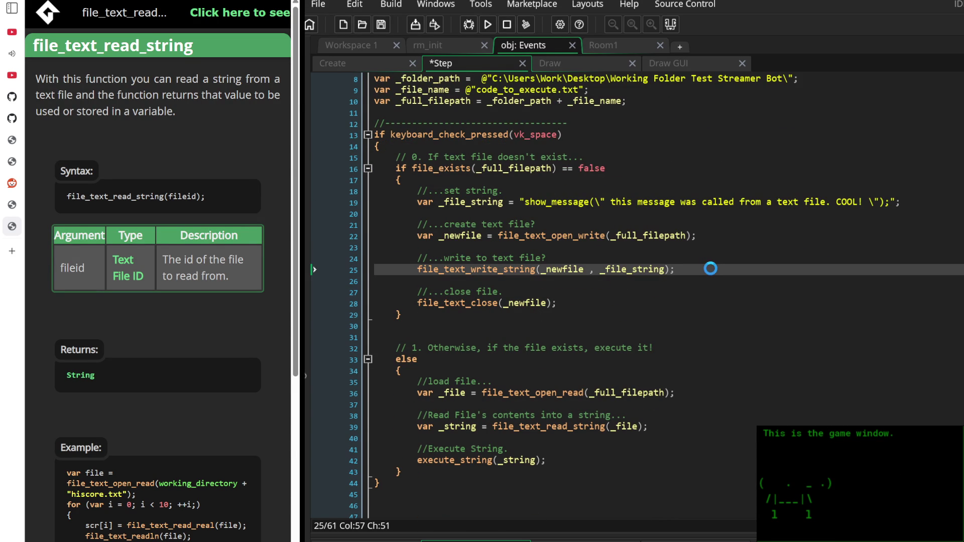
key("ctrl+s")
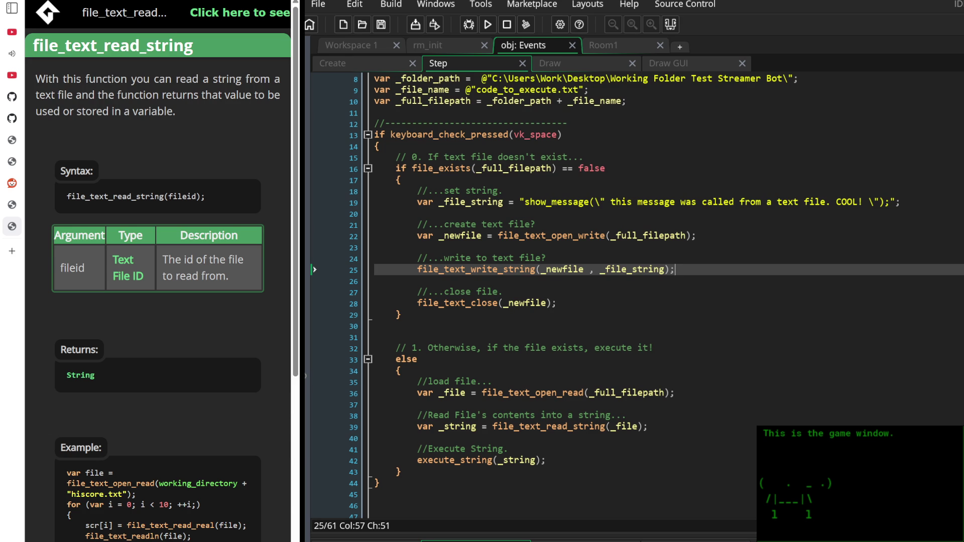
Scroll back up through the saved Step event code
scroll(563, 370, "up", 3)
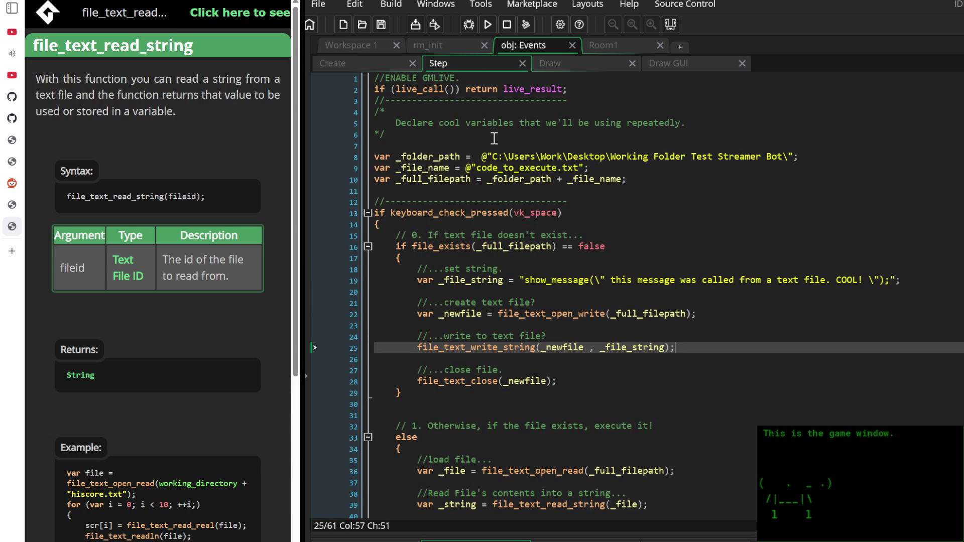
Declare display_string = ""; on line 1 of the Create event and save it
left_click(369, 62)
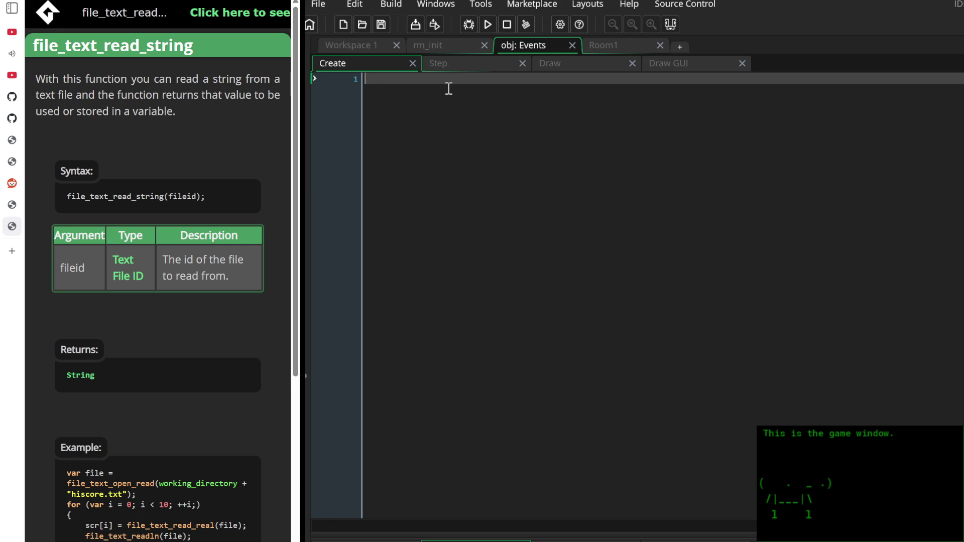
type("Display st")
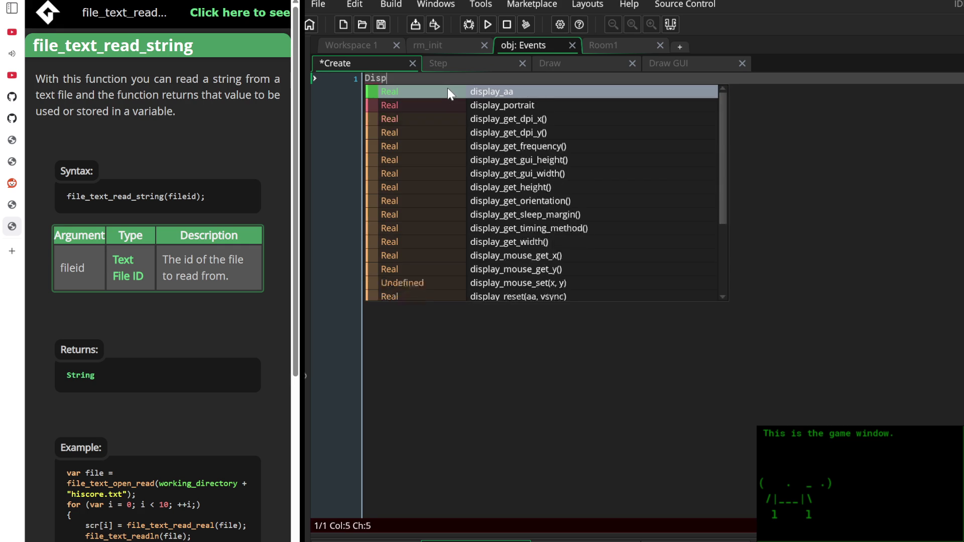
key("BackSpace")
key("BackSpace")
key("BackSpace")
type("_St")
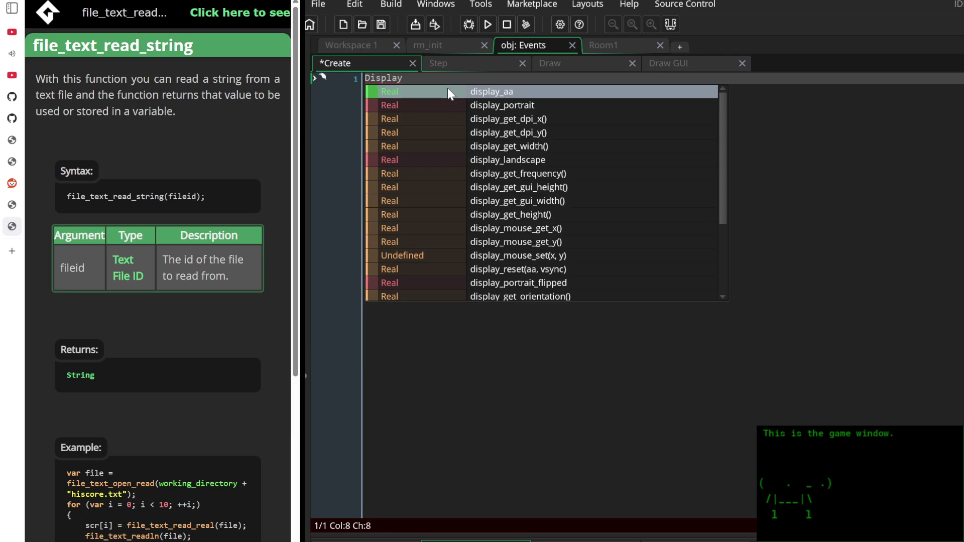
type("r")
key("BackSpace")
key("BackSpace")
key("BackSpace")
type("display_string ")
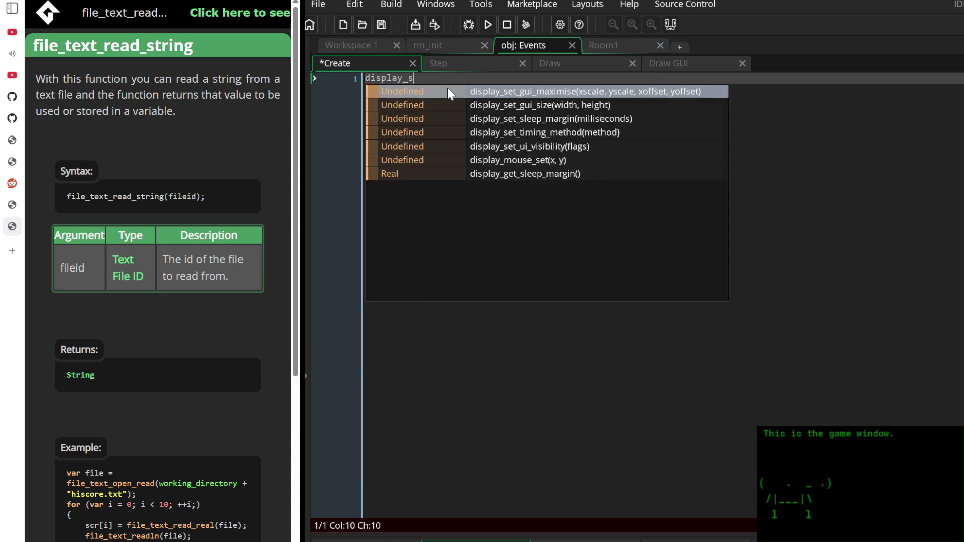
type("= ")
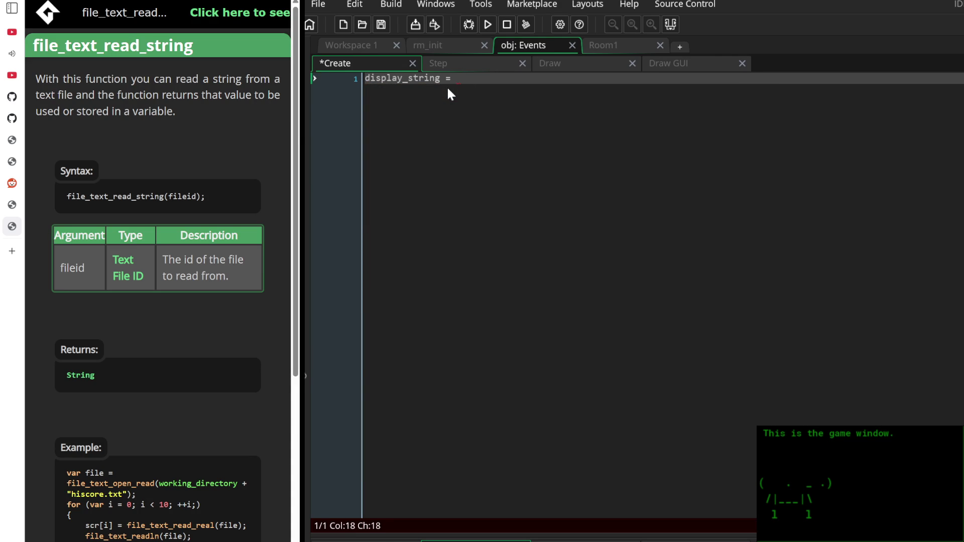
type("\"\";")
left_click(451, 60)
left_click(405, 61)
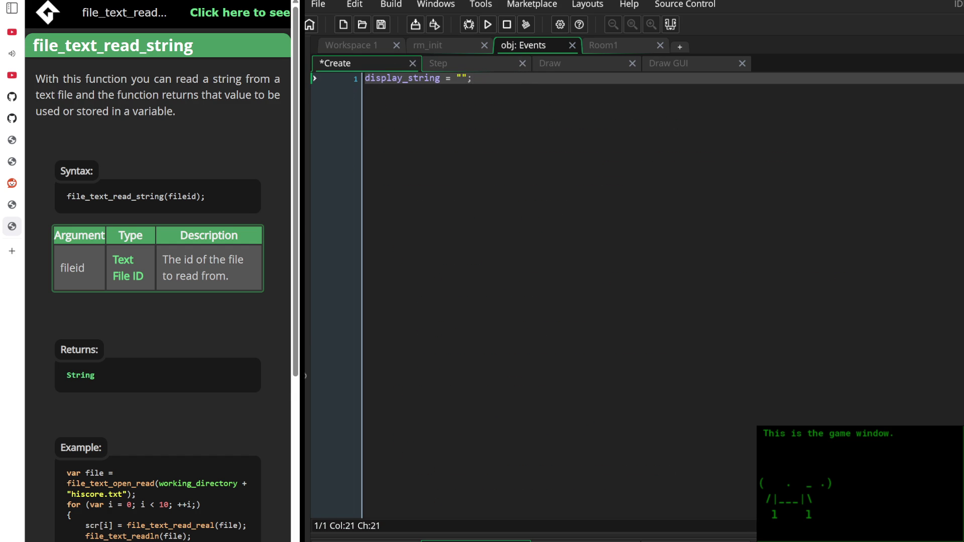
key("ctrl+s")
left_click(504, 62)
Replace the '//Do Code when space is pressed.' comment with a '//fun test.' note about auto-displaying text-file changes
scroll(589, 271, "down", 8)
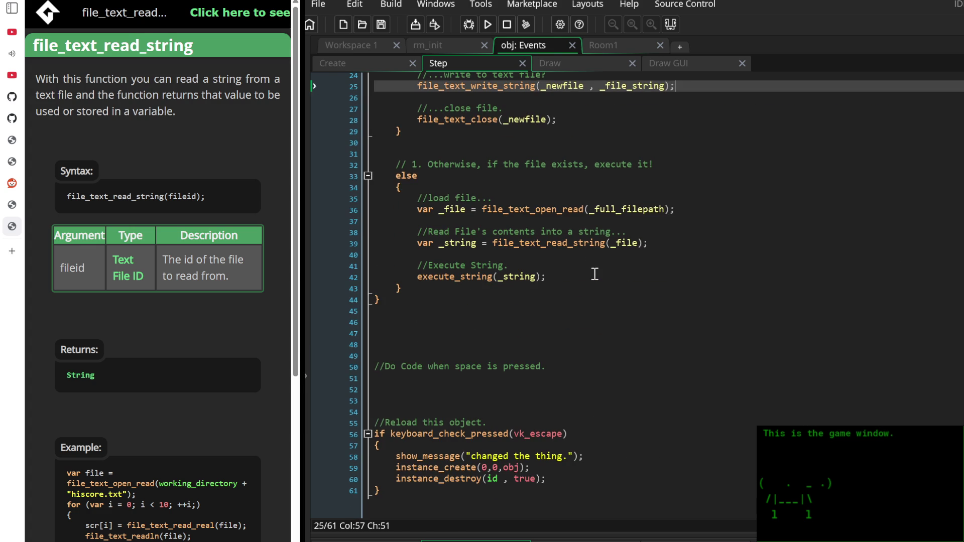
scroll(567, 271, "up", 3)
scroll(562, 269, "up", 2)
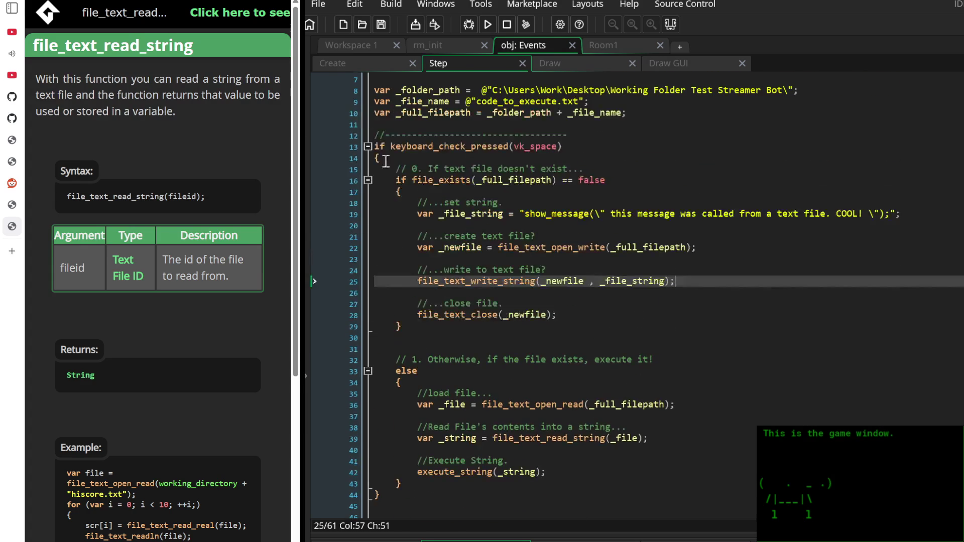
left_click(369, 142)
left_click(573, 225)
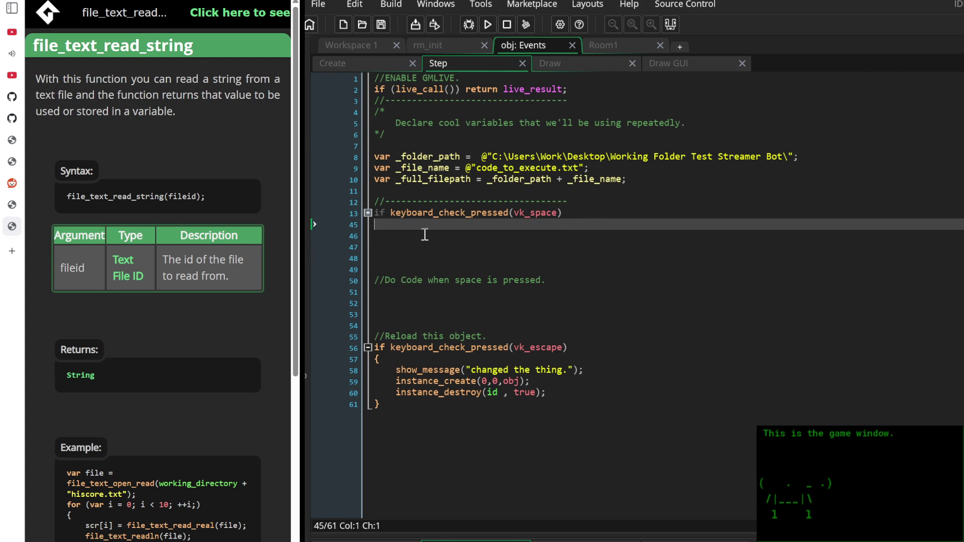
left_click_drag(491, 296, 327, 269)
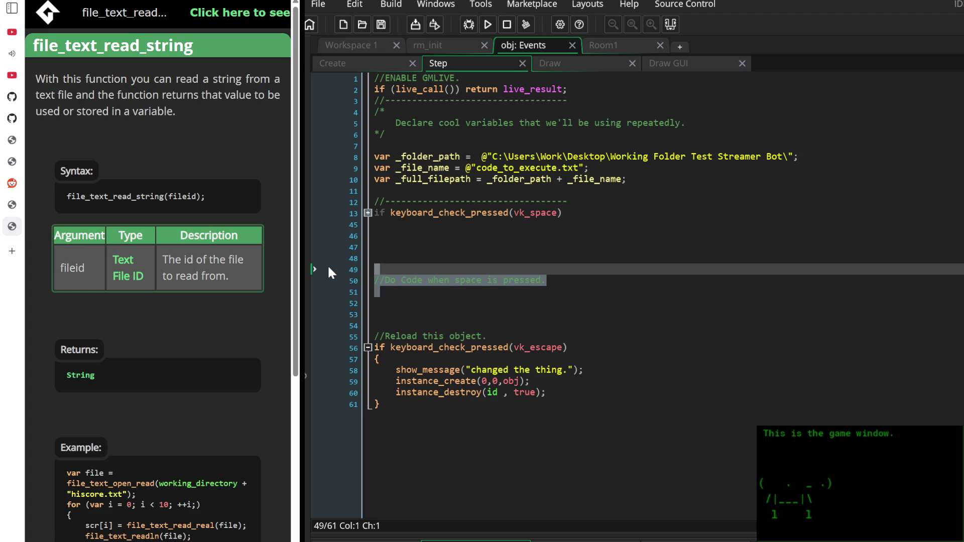
type("//")
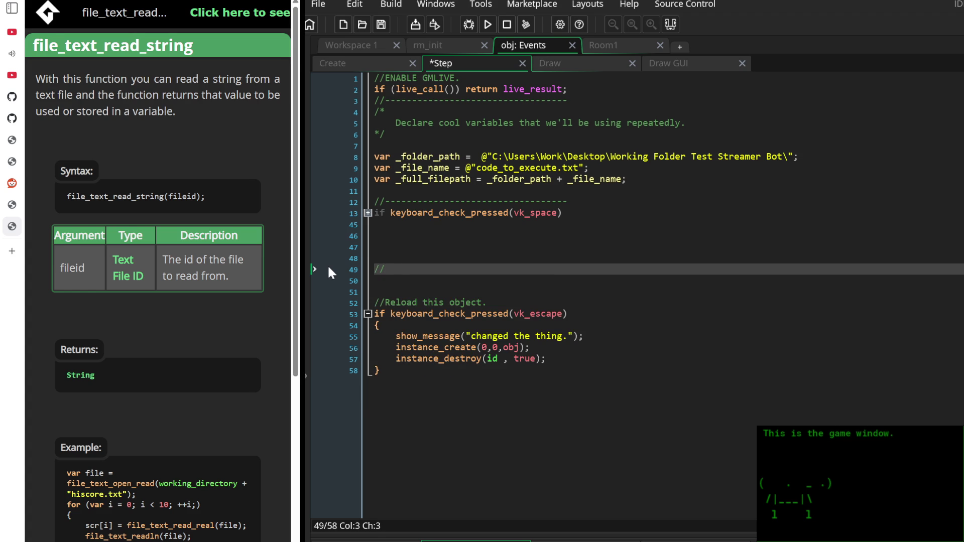
type("fun test. ")
type("automatically read ")
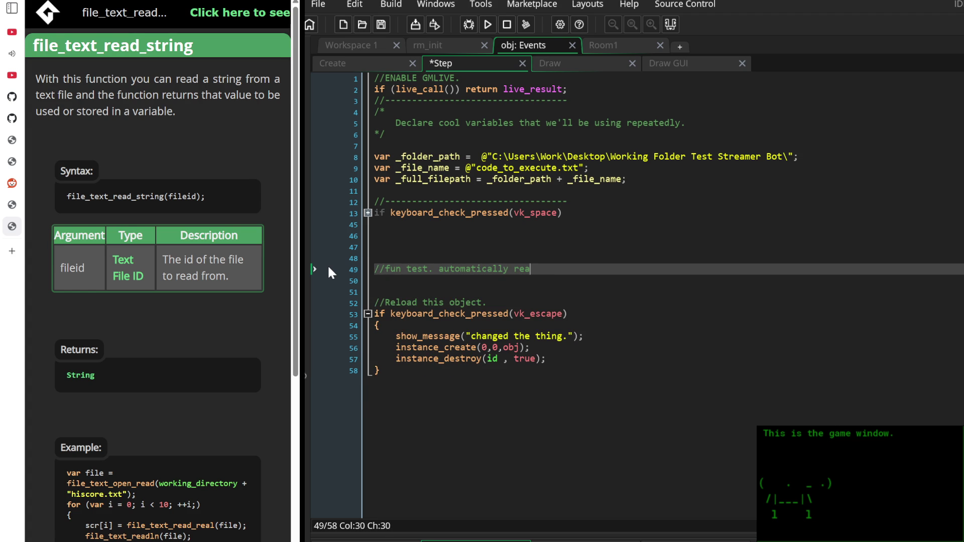
type("changes to text, and display them auto")
key("BackSpace")
key("BackSpace")
key("BackSpace")
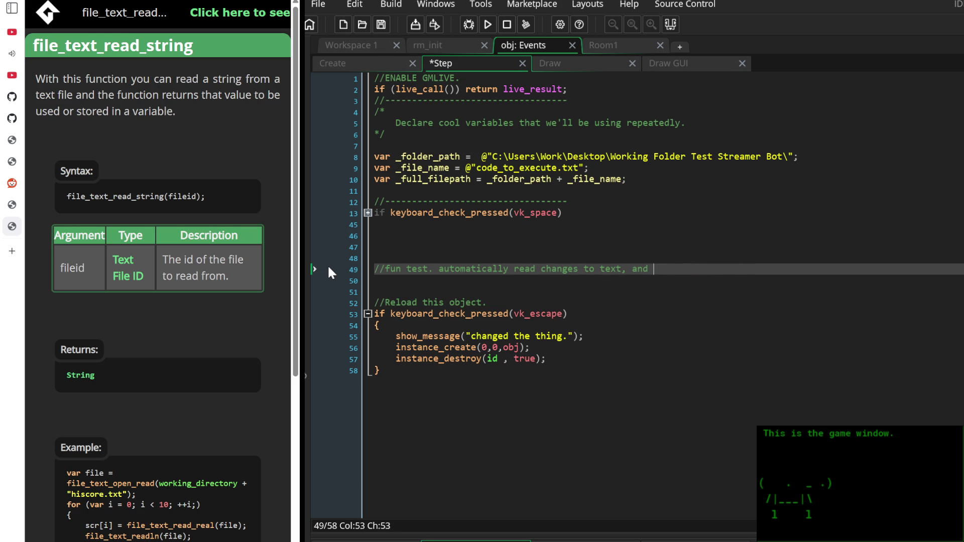
type("he text file and")
type(" dis")
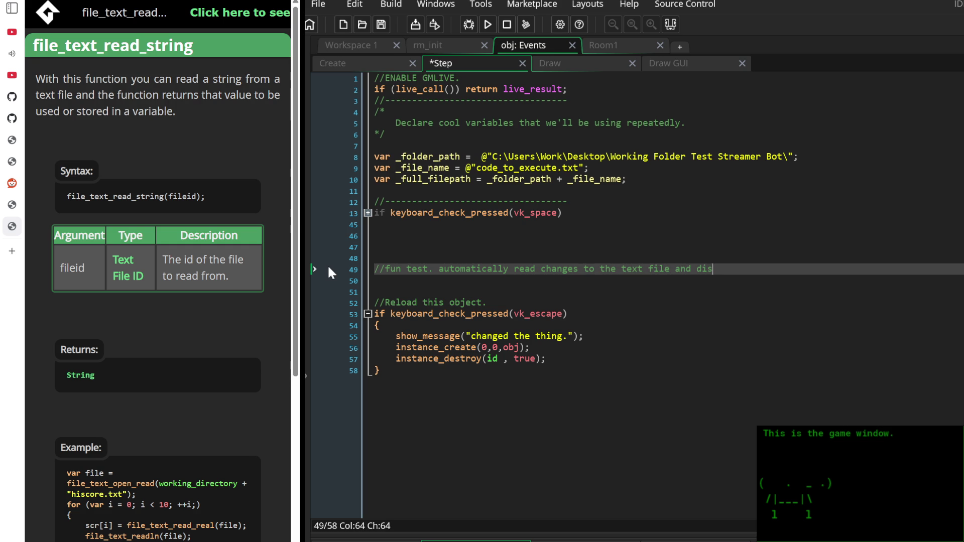
type("play them automatically.")
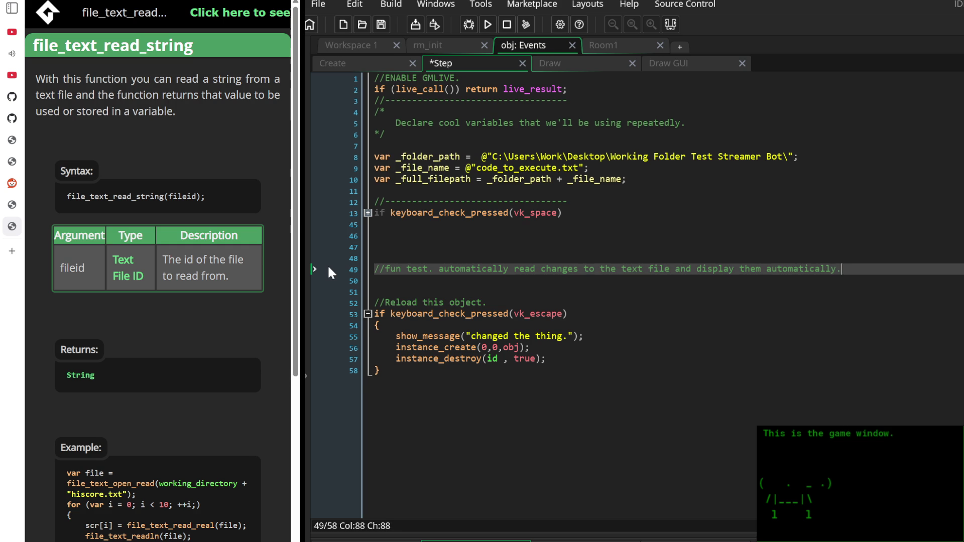
key("Return")
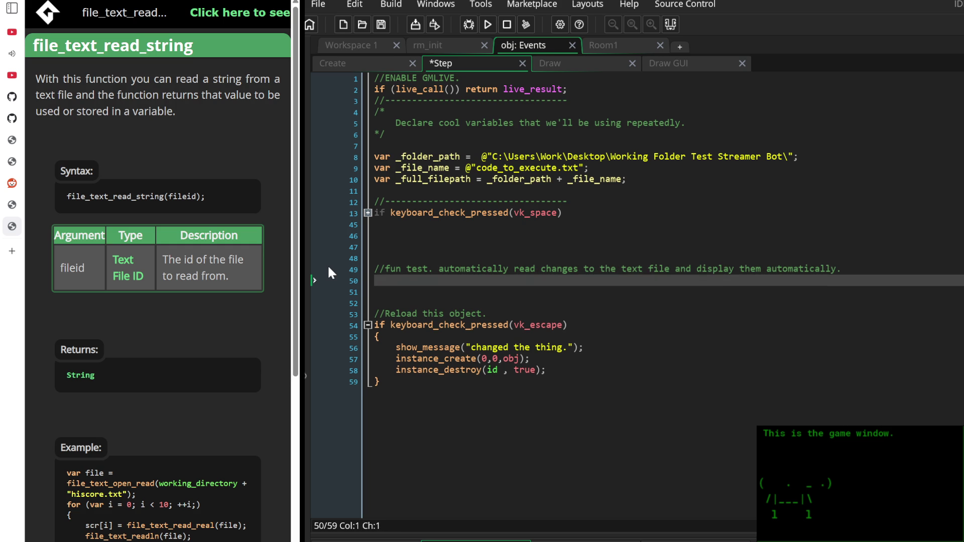
left_click(368, 212)
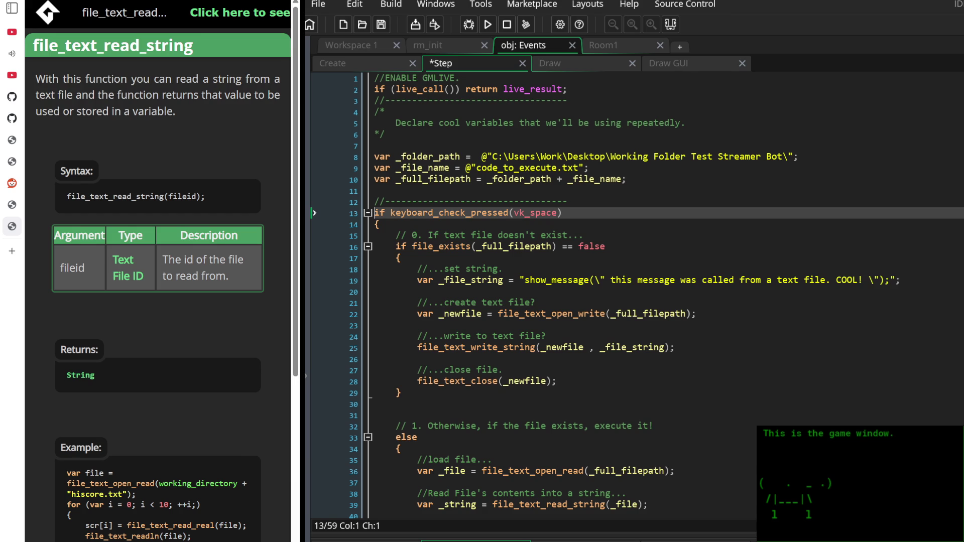
Switch the browser to the YouTube music tab, with the notes pane beside the code
scroll(206, 311, "down", 5)
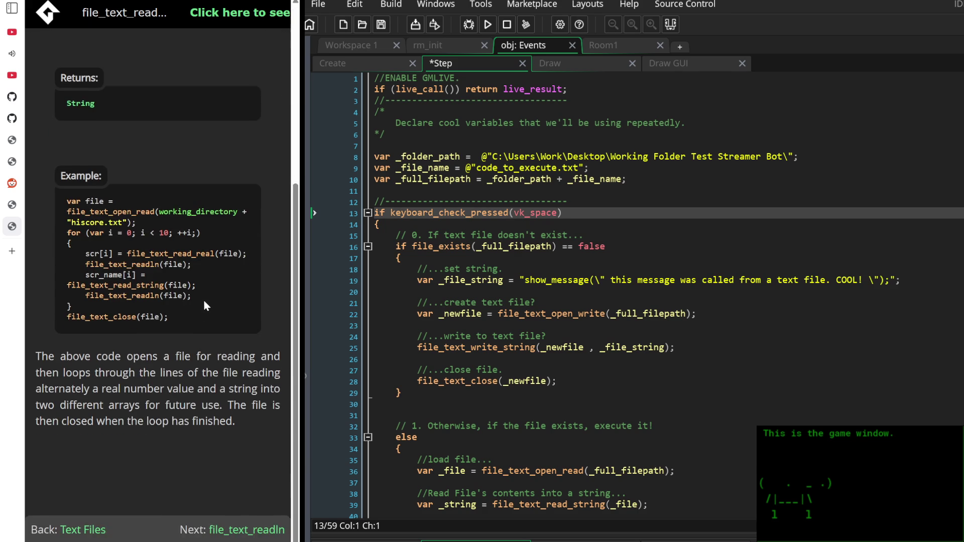
scroll(204, 299, "up", 5)
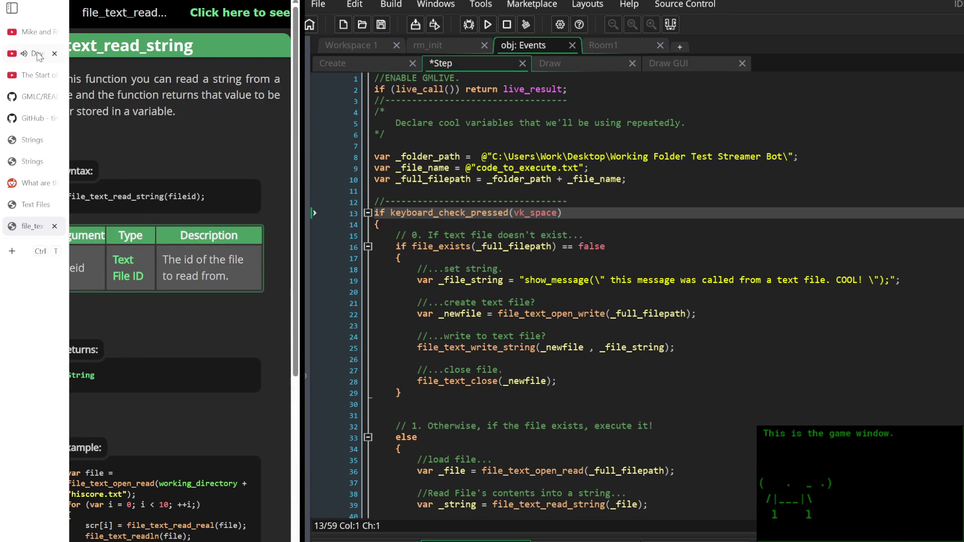
left_click(12, 54)
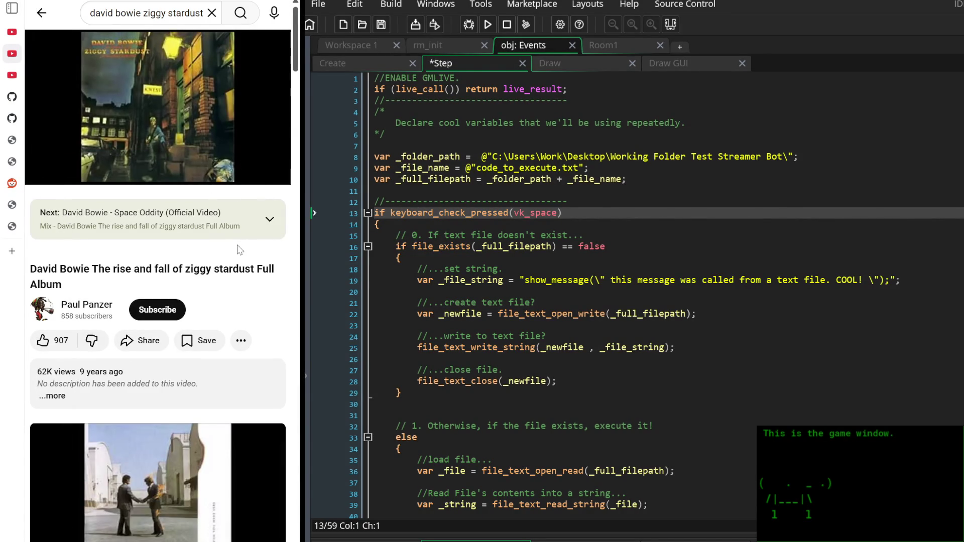
left_click(603, 217)
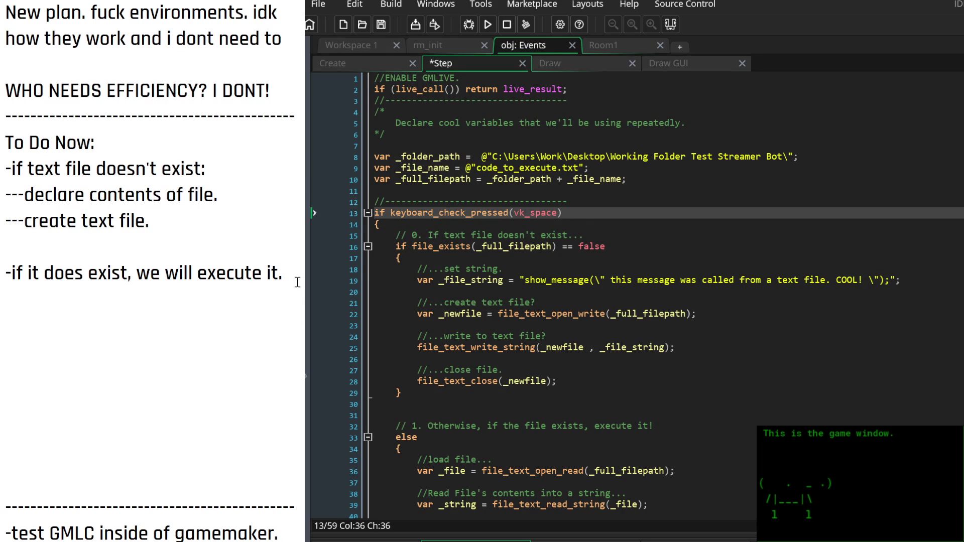
Replace the old to-do items with '-test displaying text for shits and giggles.'
mouse_move(297, 281)
left_mouse_down()
mouse_move(60, 168)
mouse_move(6, 169)
left_mouse_up()
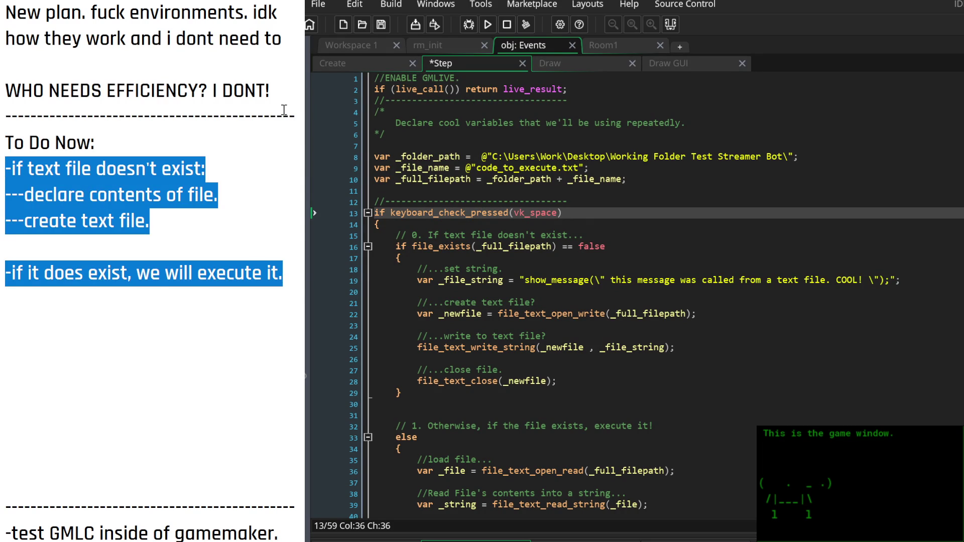
key("BackSpace")
type("-test displayi")
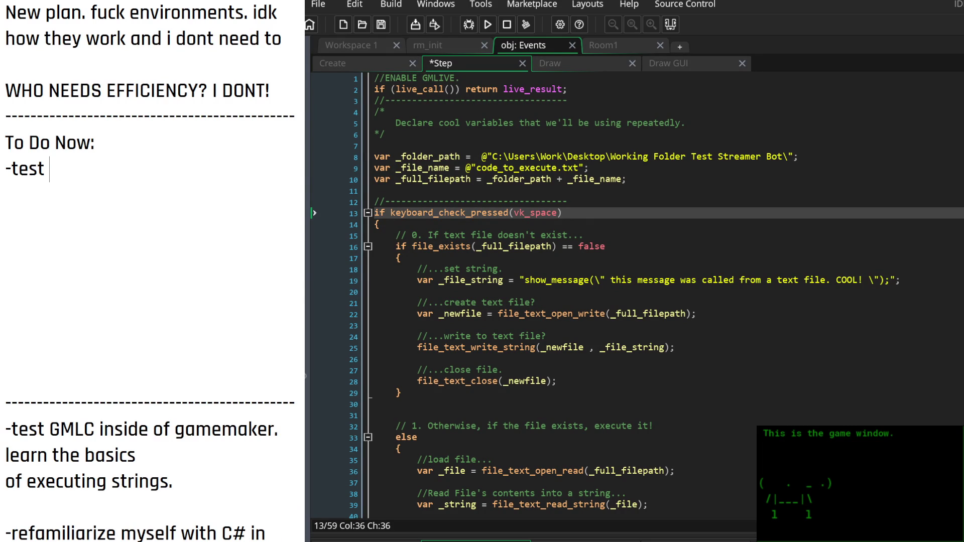
type("ng te")
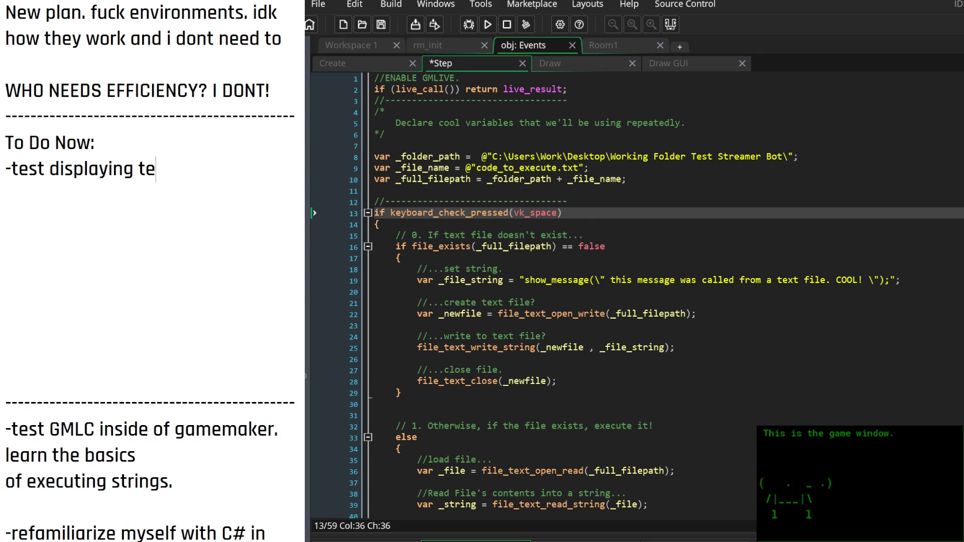
type("xt for shit")
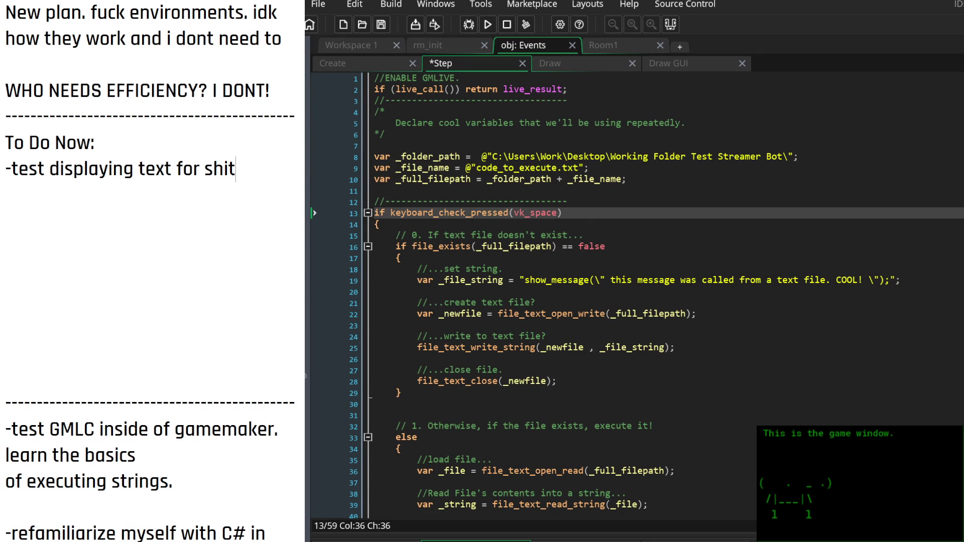
type("s and giggles.")
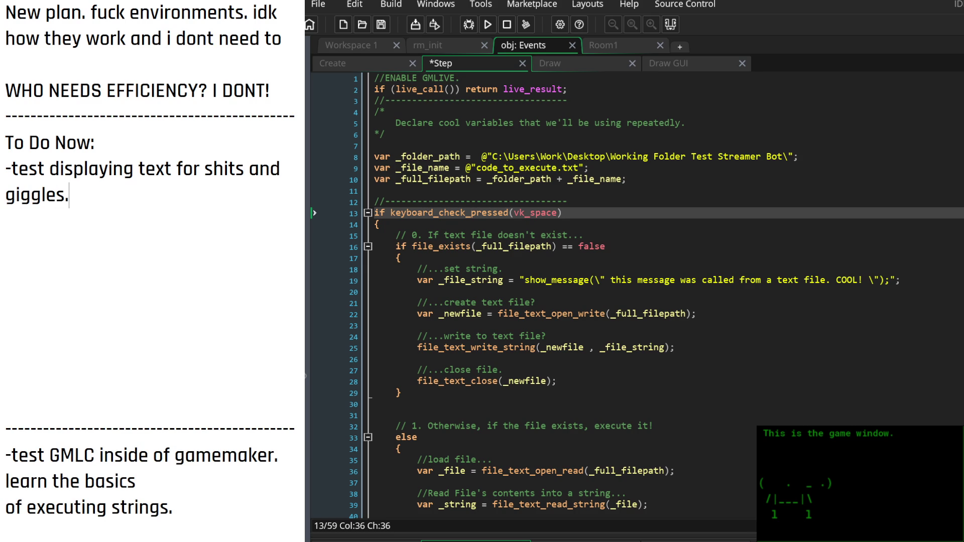
Duplicate the vk_space file-handling block at line 47 and change its trigger key to vk_shift
scroll(532, 296, "down", 7)
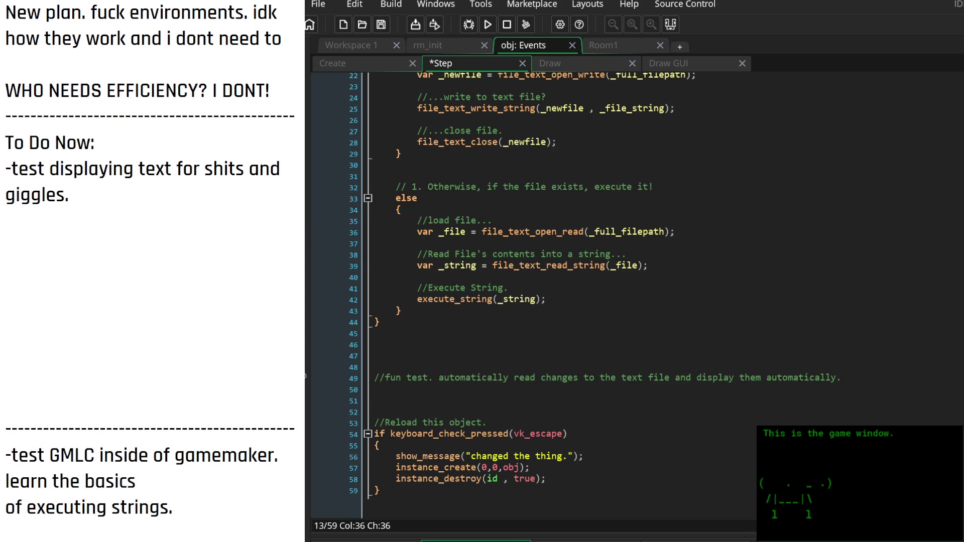
scroll(532, 296, "up", 2)
mouse_move(407, 380)
left_mouse_down()
mouse_move(397, 324)
mouse_move(426, 46)
mouse_move(413, 189)
mouse_move(354, 209)
left_mouse_up()
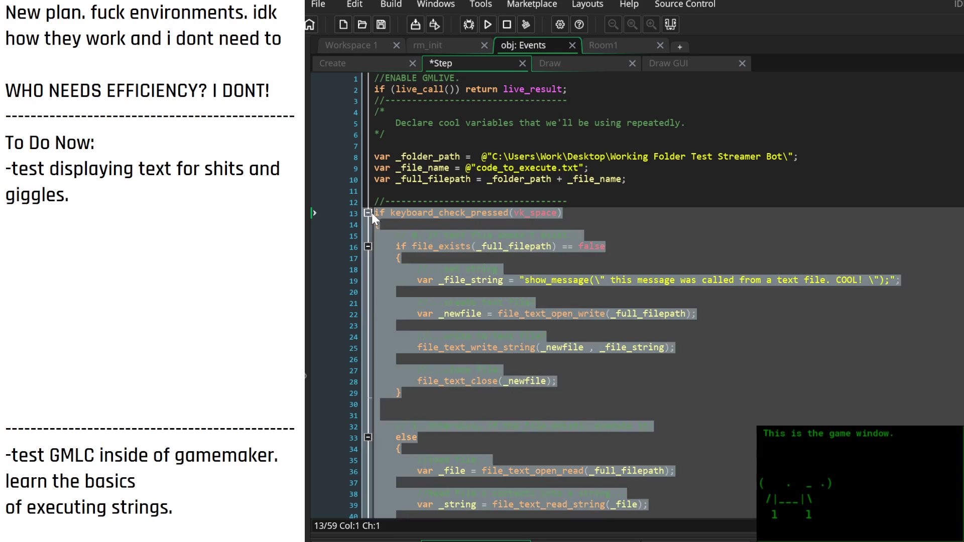
left_click(368, 213)
left_click(440, 245)
key("ctrl+v")
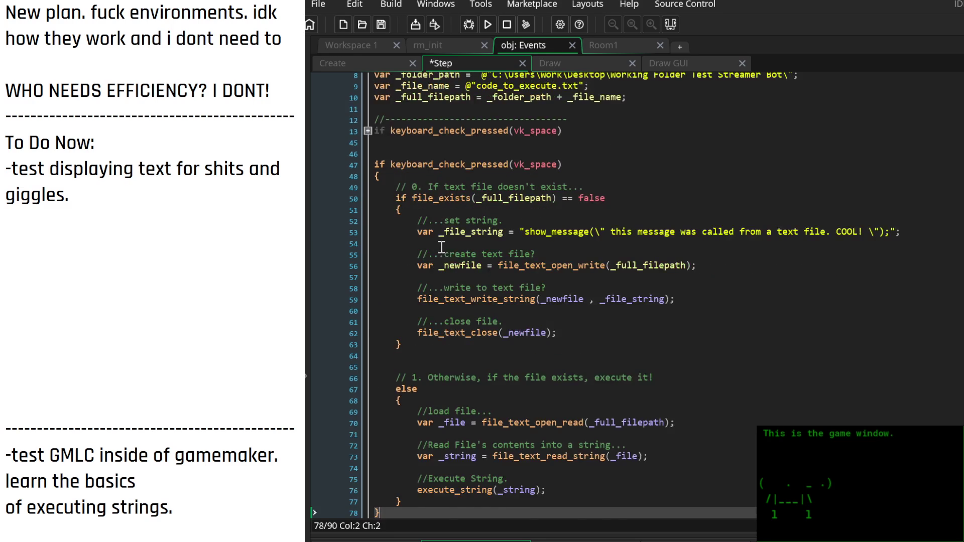
scroll(538, 251, "up", 3)
double_click(539, 247)
type("vk_")
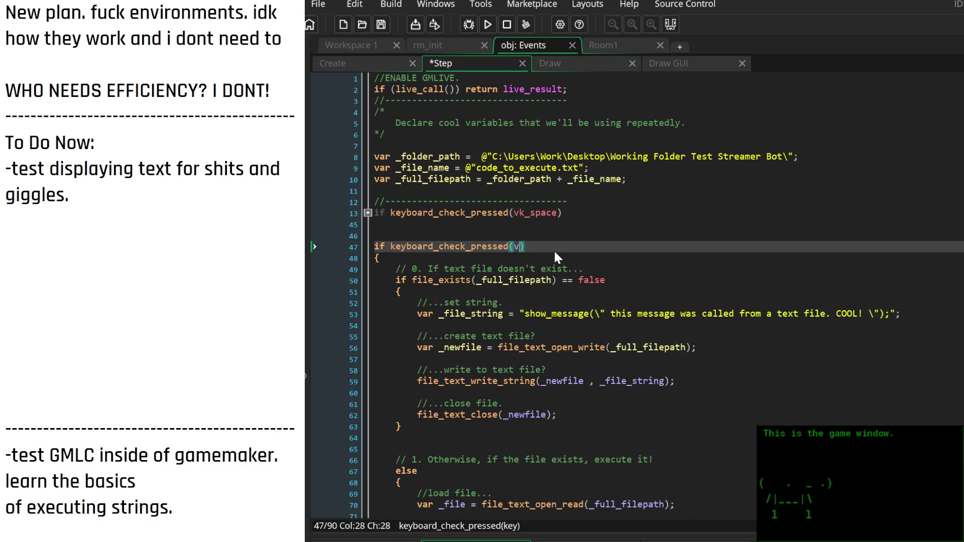
type("sh")
key("Return")
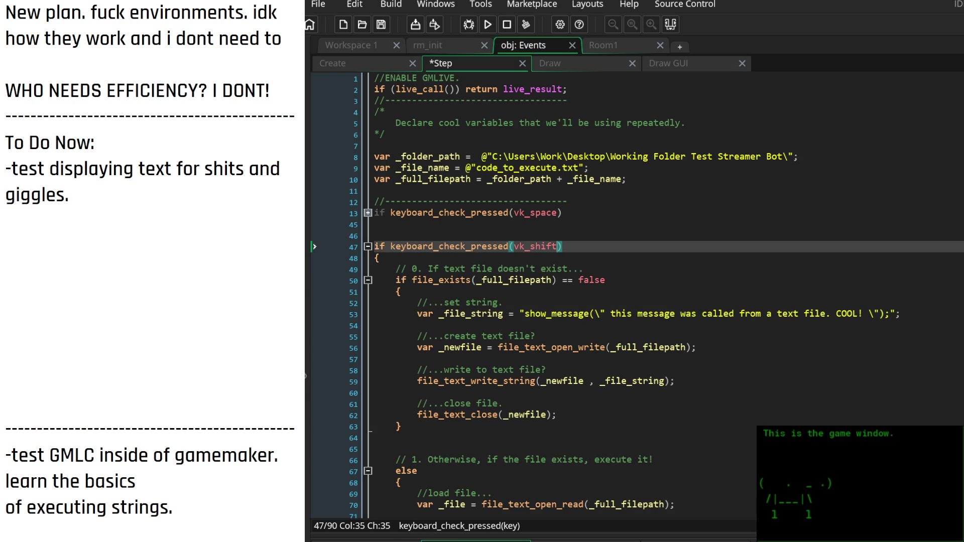
scroll(576, 268, "down", 3)
Wrap the shift block's file_exists creation branch in a /* */ block comment
mouse_move(454, 180)
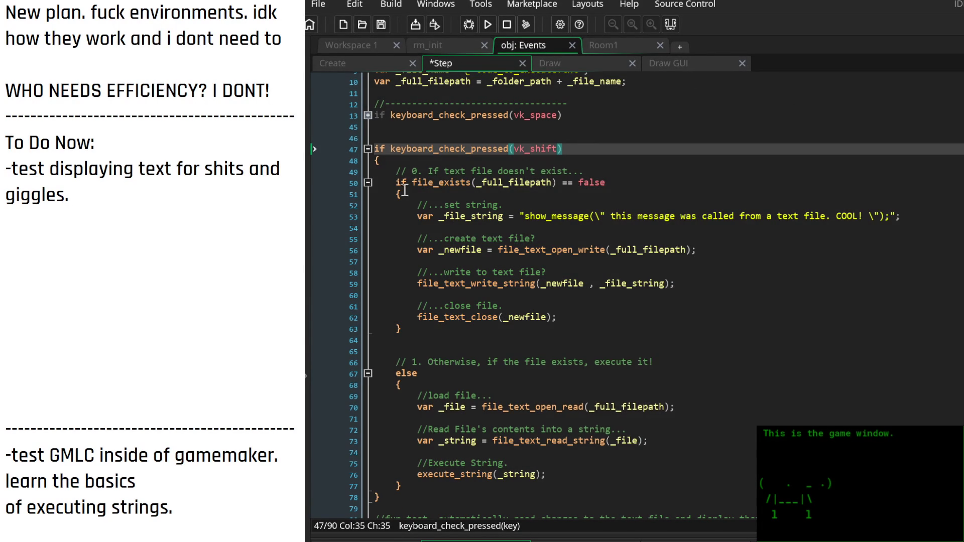
left_click(418, 184)
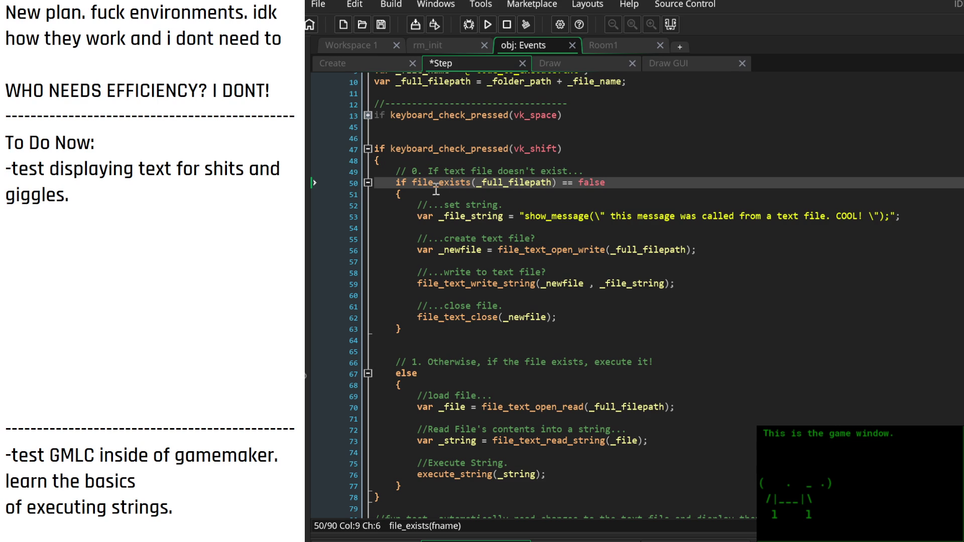
mouse_move(521, 278)
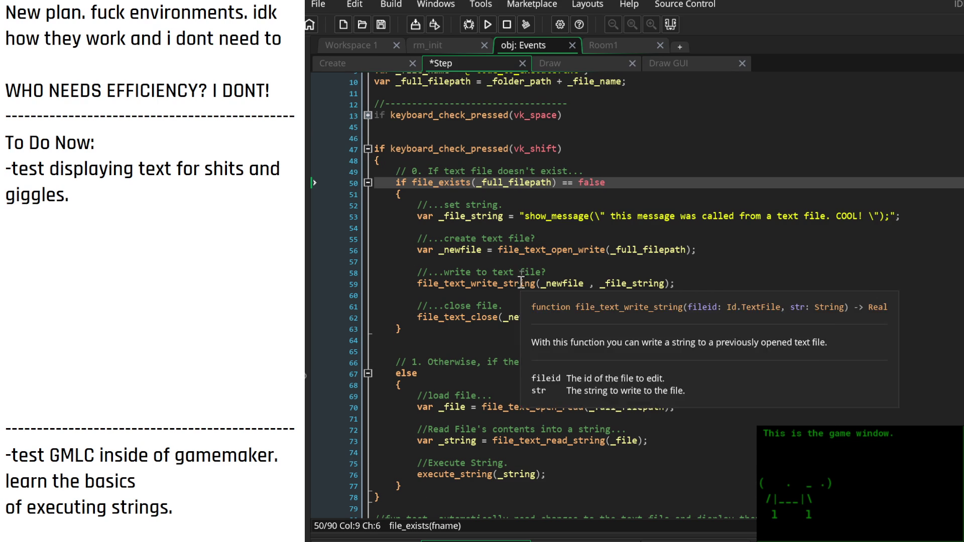
scroll(520, 278, "down", 2)
scroll(517, 281, "up", 3)
scroll(511, 284, "up", 1)
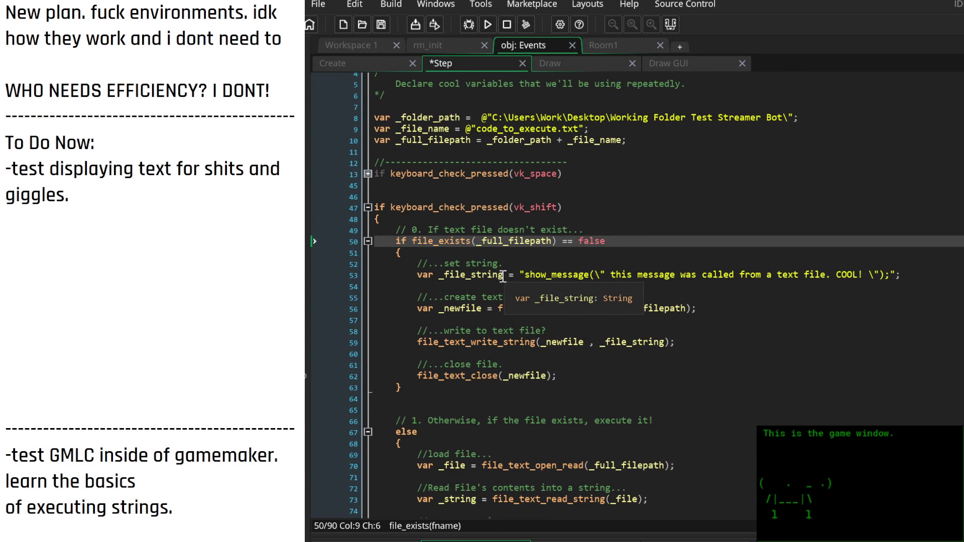
left_click(400, 388)
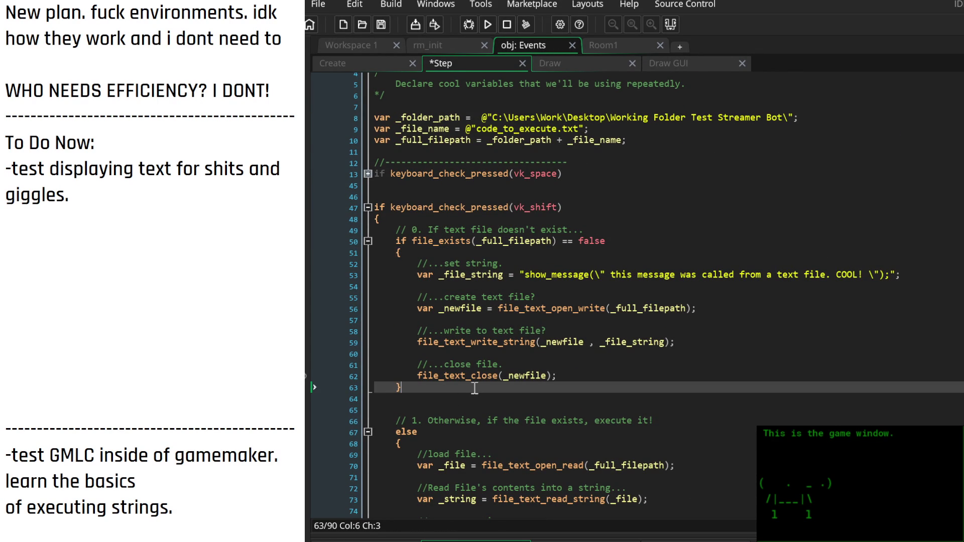
left_click(377, 242)
type("/*")
key("Down")
key("Down")
key("Down")
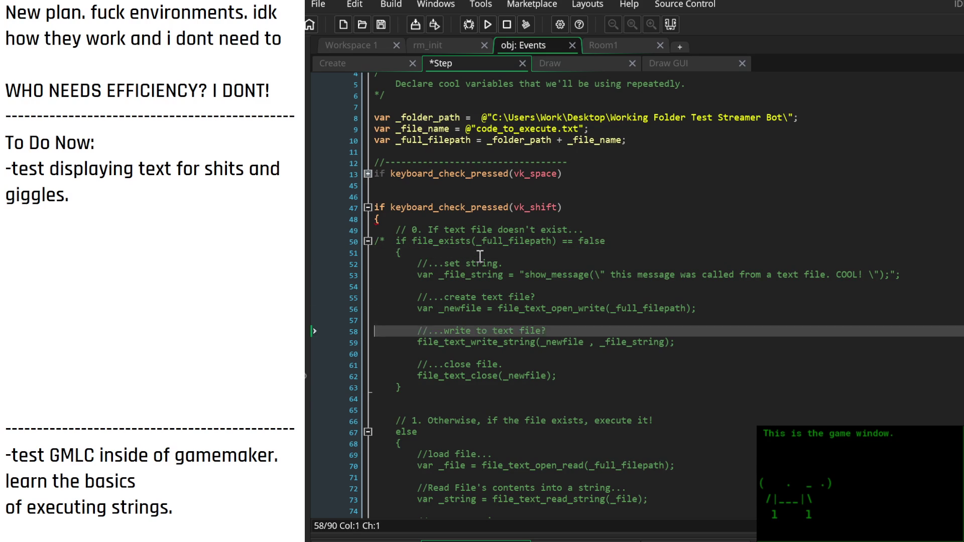
type("*/")
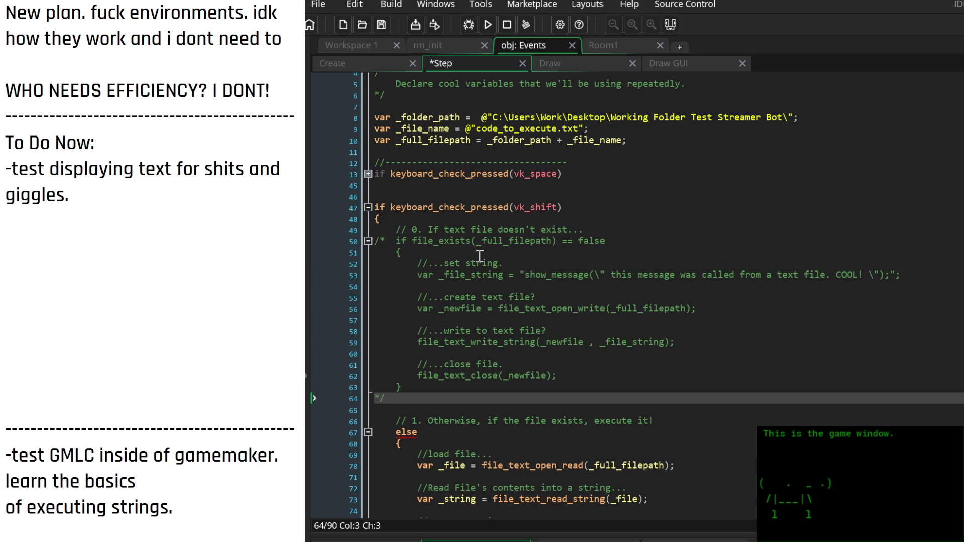
Comment out the else line and its opening brace with //
key("Down")
key("Down")
key("Down")
type("//")
key("Down")
type("//")
scroll(502, 268, "down", 5)
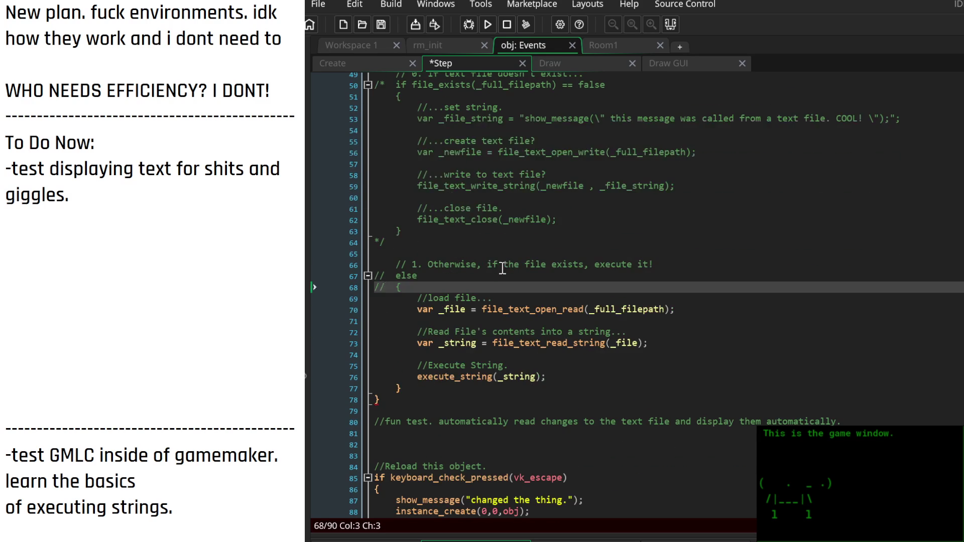
Comment out the else block's closing brace and delete the execute_string call on line 76
left_click(376, 388)
type("//")
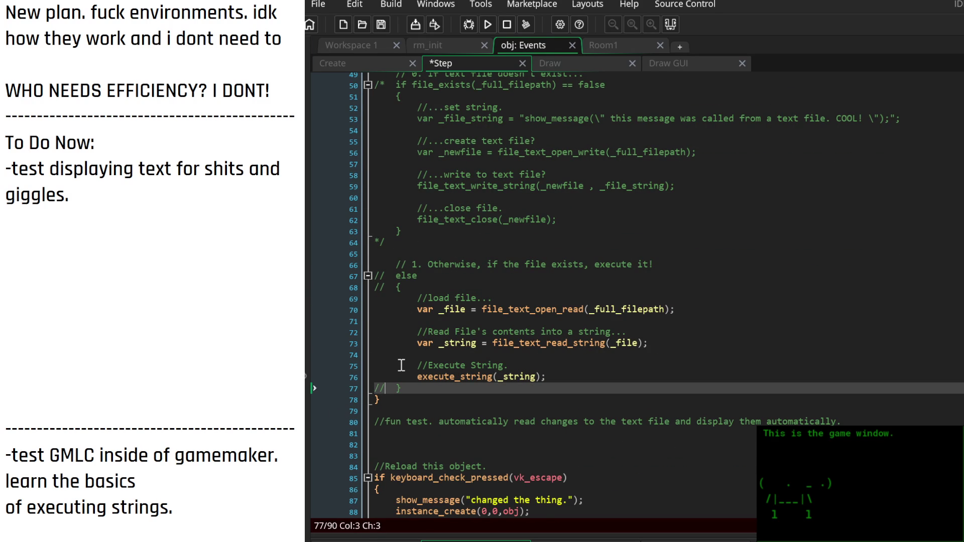
key("Up")
key("Up")
key("End")
key("Down")
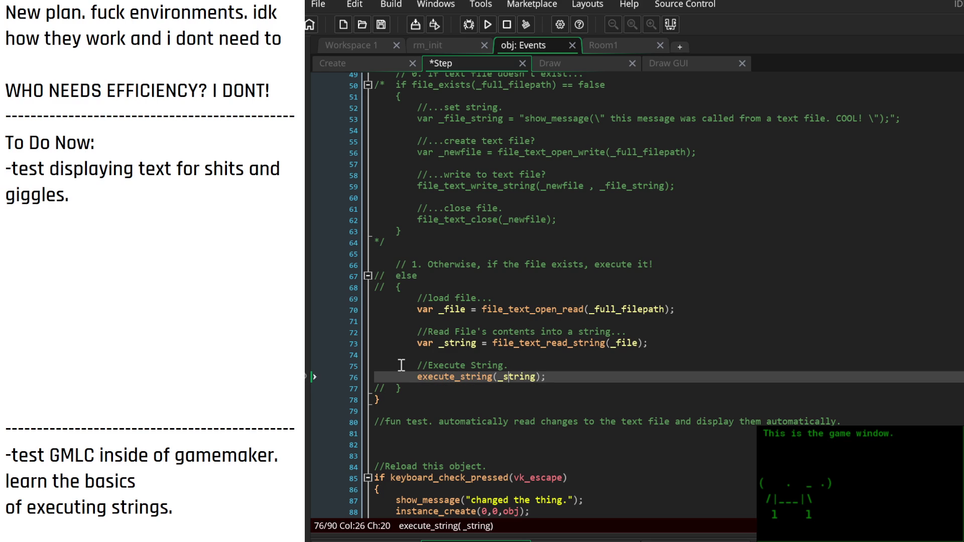
key("Right")
key("End")
key("BackSpace")
key("BackSpace")
key("BackSpace")
key("BackSpace")
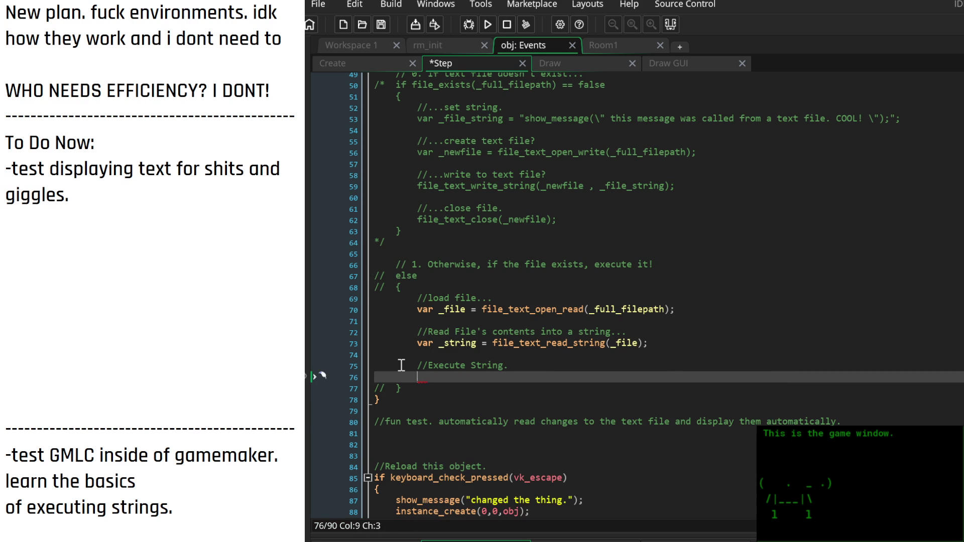
Store the read text with display_string = _string; in place of executing it
scroll(401, 365, "up", 3)
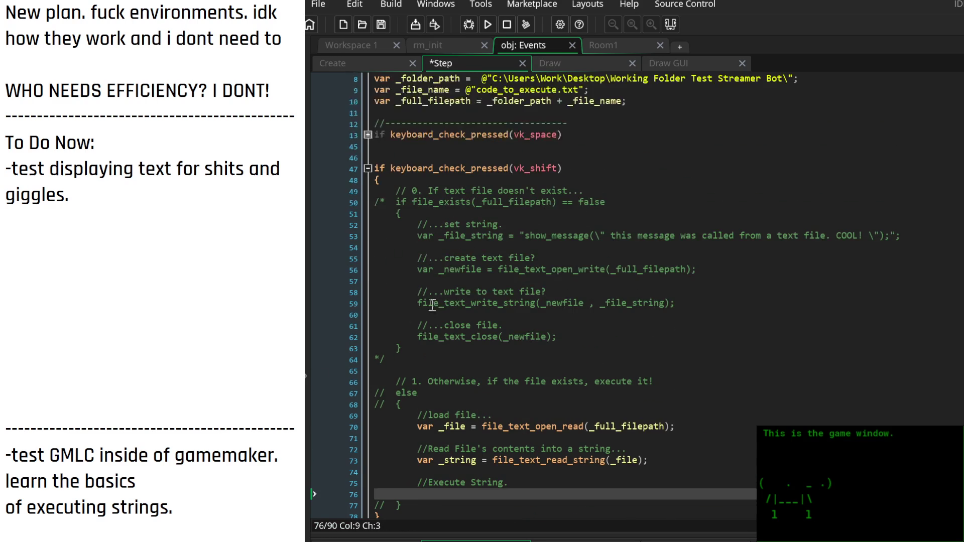
left_click(367, 65)
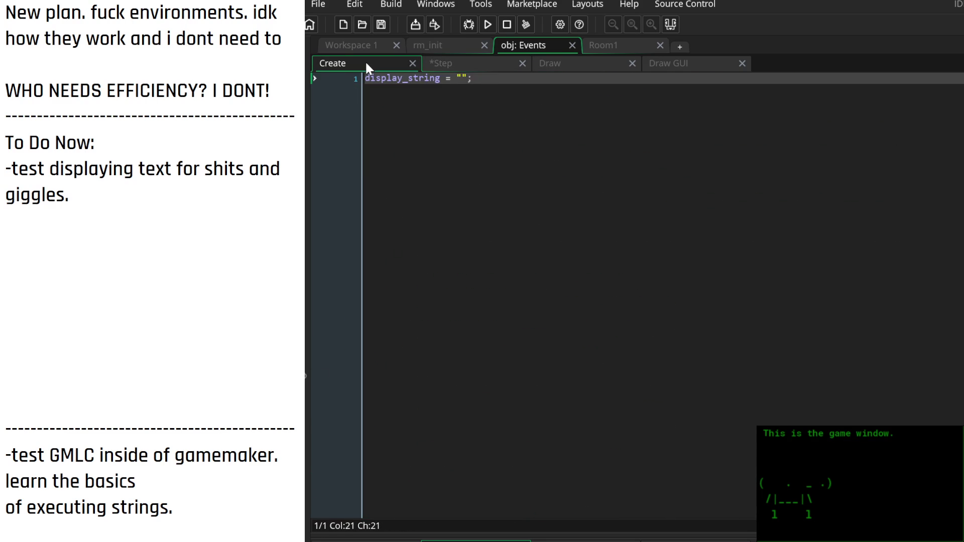
left_click(486, 62)
scroll(500, 373, "down", 4)
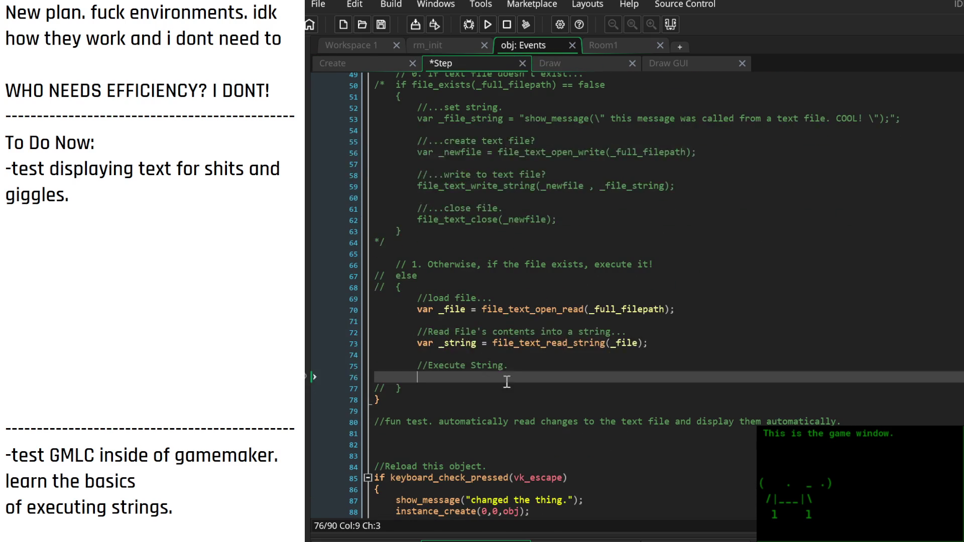
type("display_string ")
type("= ")
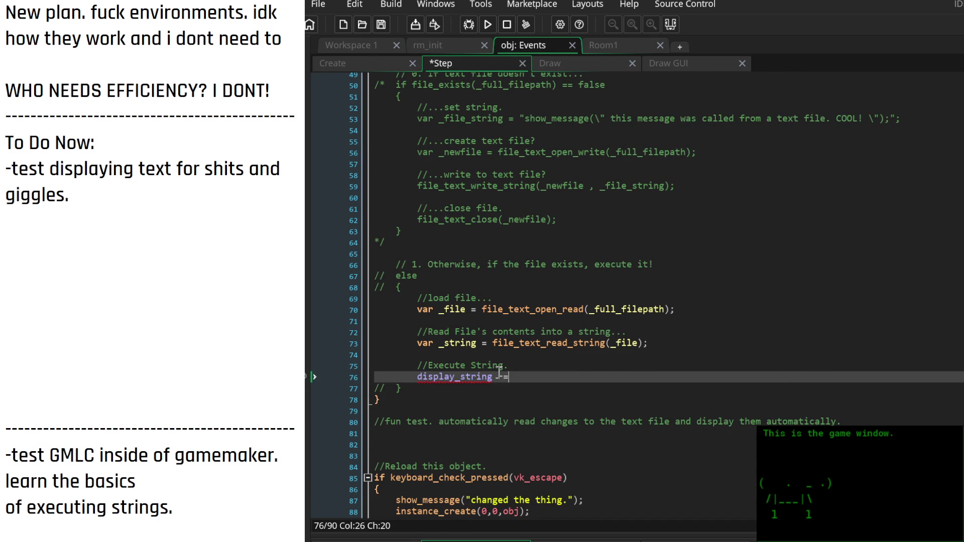
type("_string;")
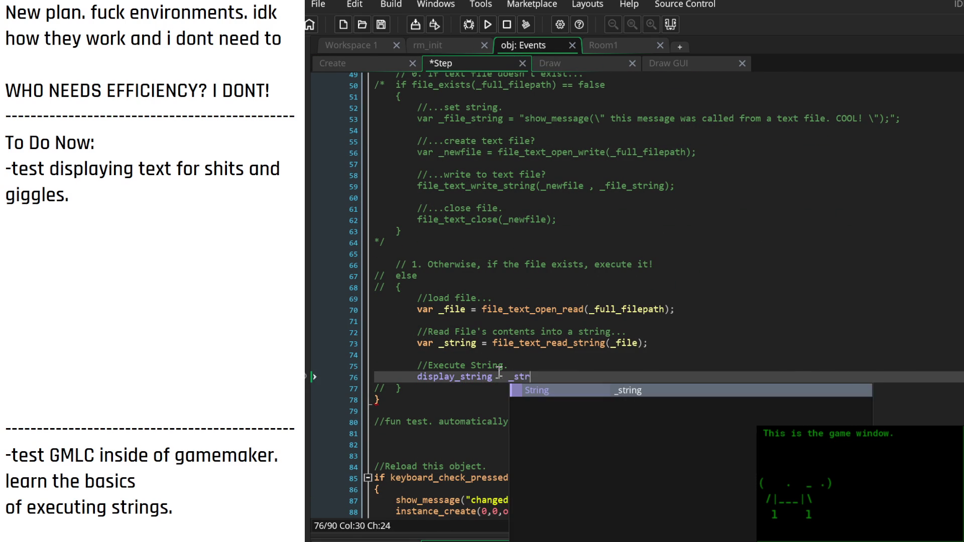
Add file_text_close(_file); on line 78 to close the text file
key("Return")
key("Return")
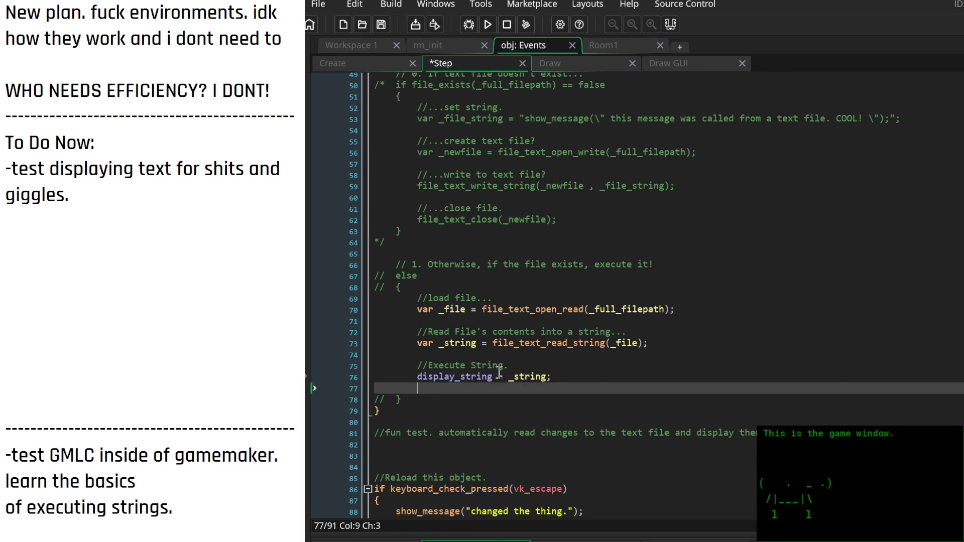
type("file")
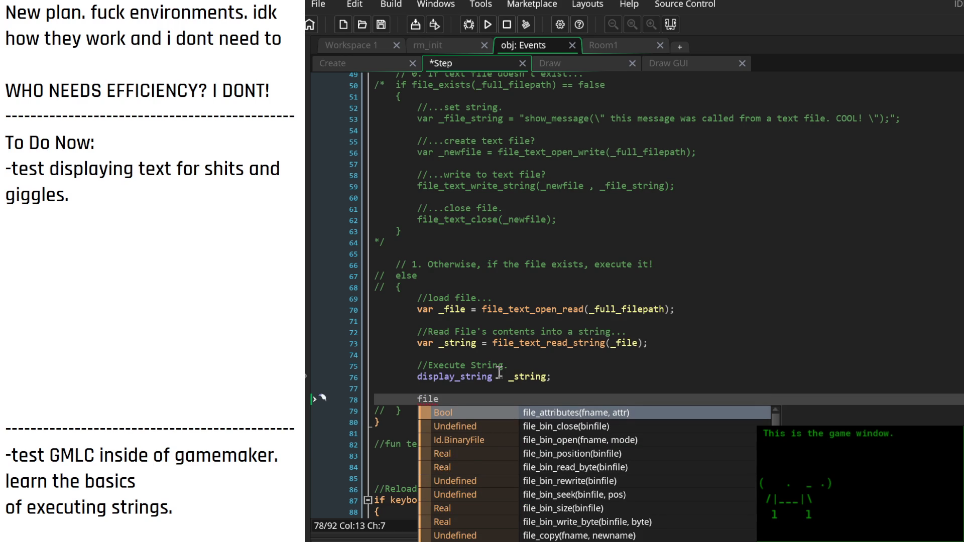
type("_text_c")
key("Return")
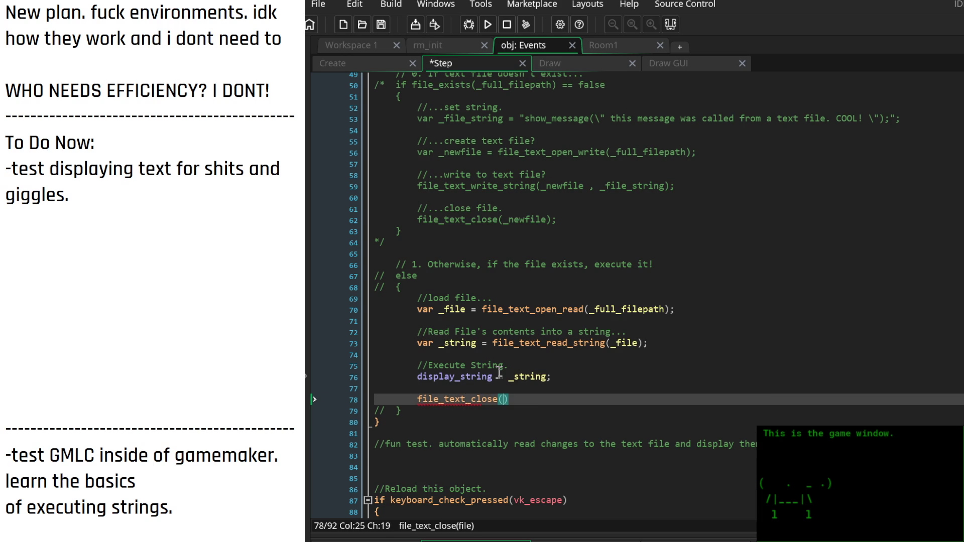
type("_file")
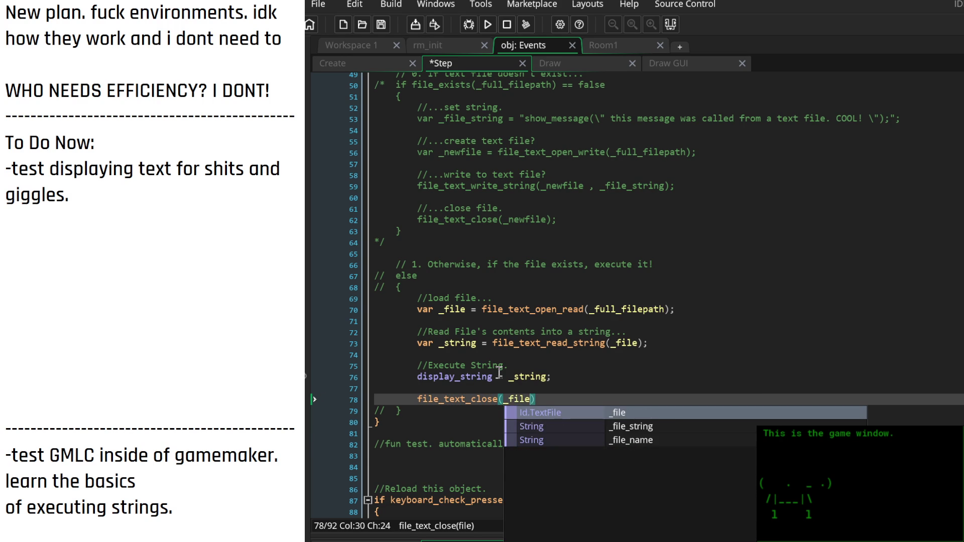
key("Return")
type(");")
scroll(499, 373, "up", 6)
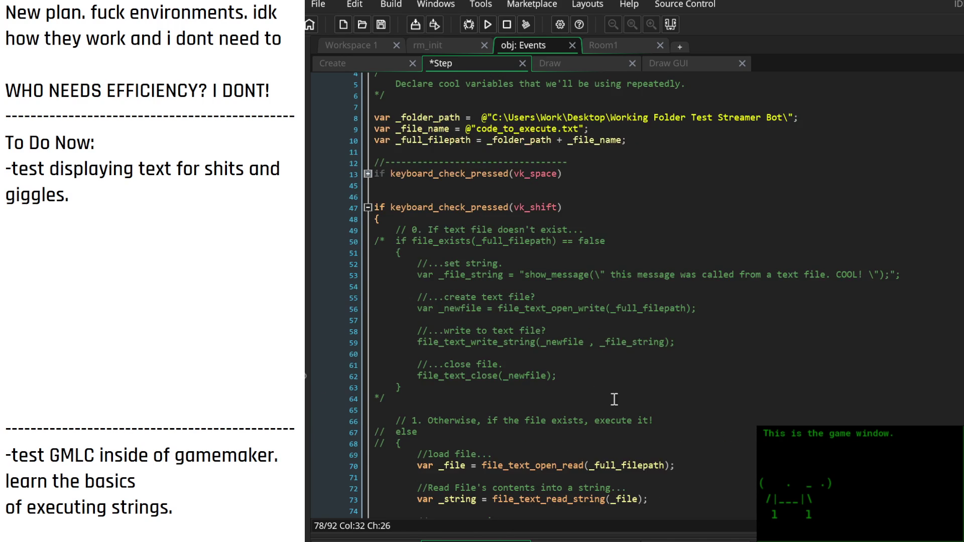
Add '//Close File.' and file_text_close(_file); after execute_string in the space-key block
left_click(368, 213)
scroll(503, 353, "down", 2)
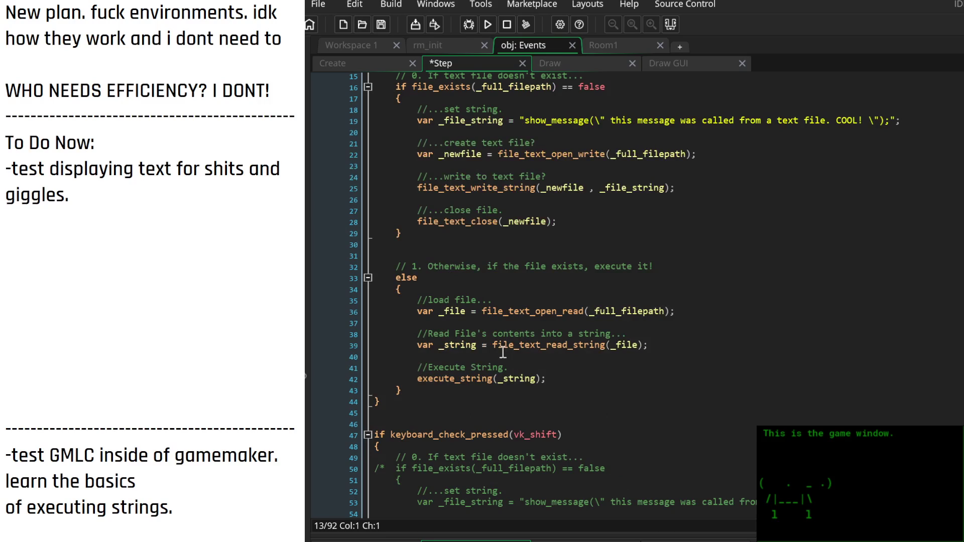
left_click(558, 375)
key("Return")
key("Return")
type("//Close File.")
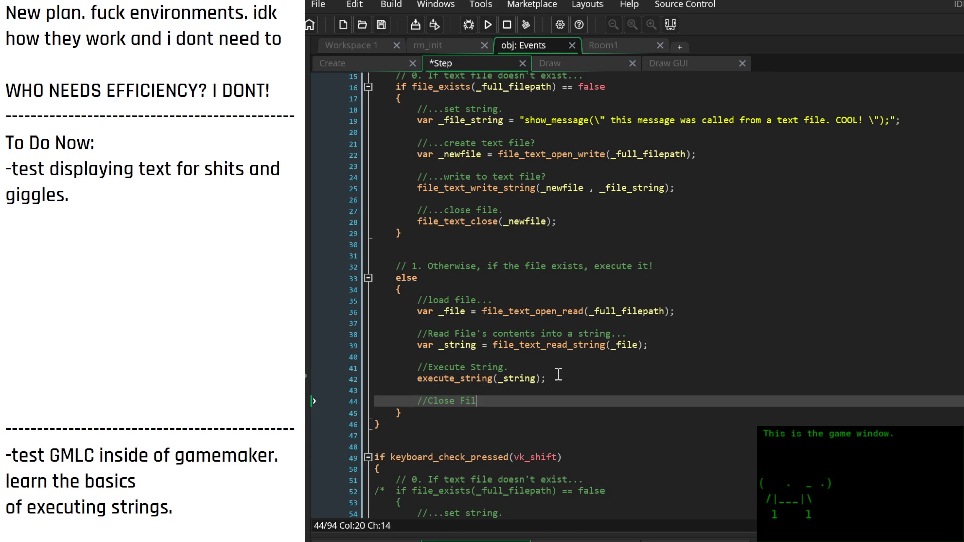
key("Return")
type("text")
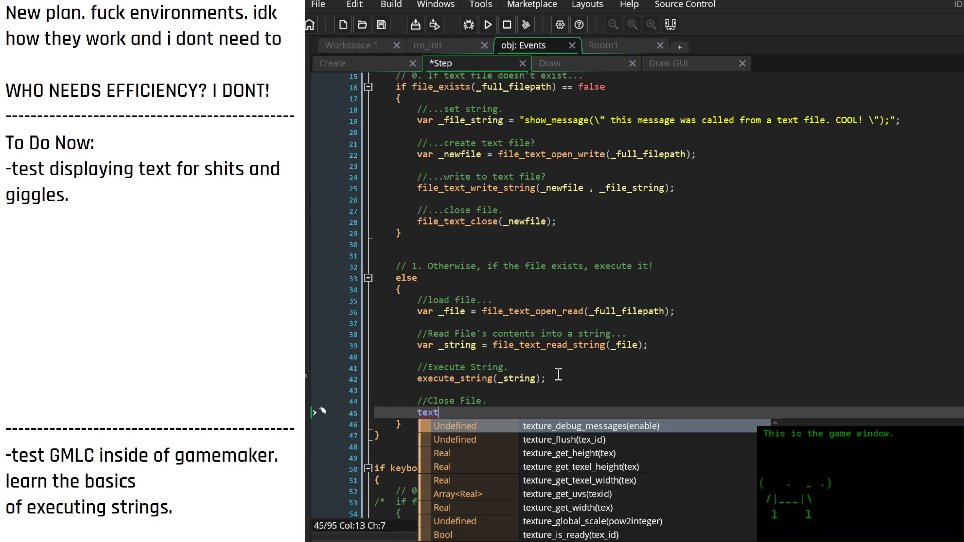
key("BackSpace")
key("BackSpace")
key("BackSpace")
type("fi")
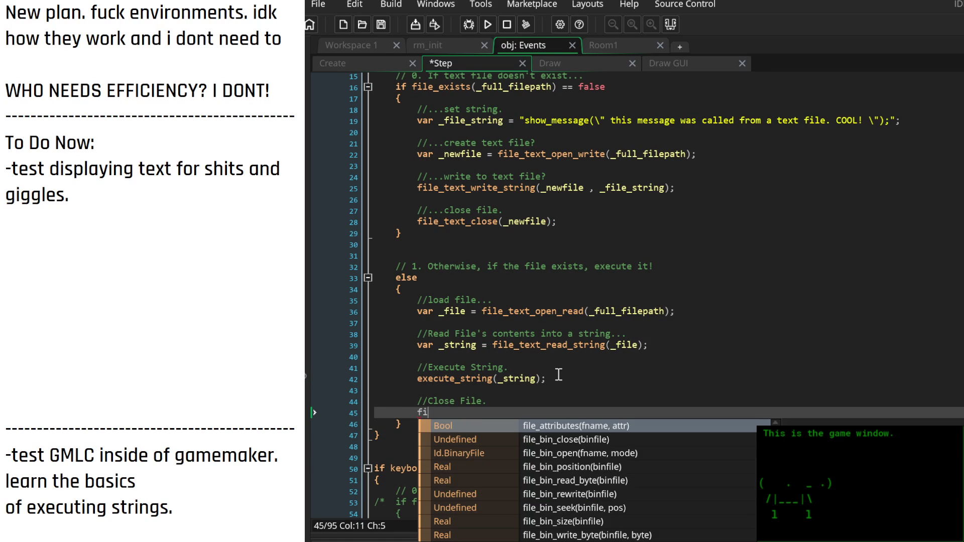
type("le_text_c")
key("Return")
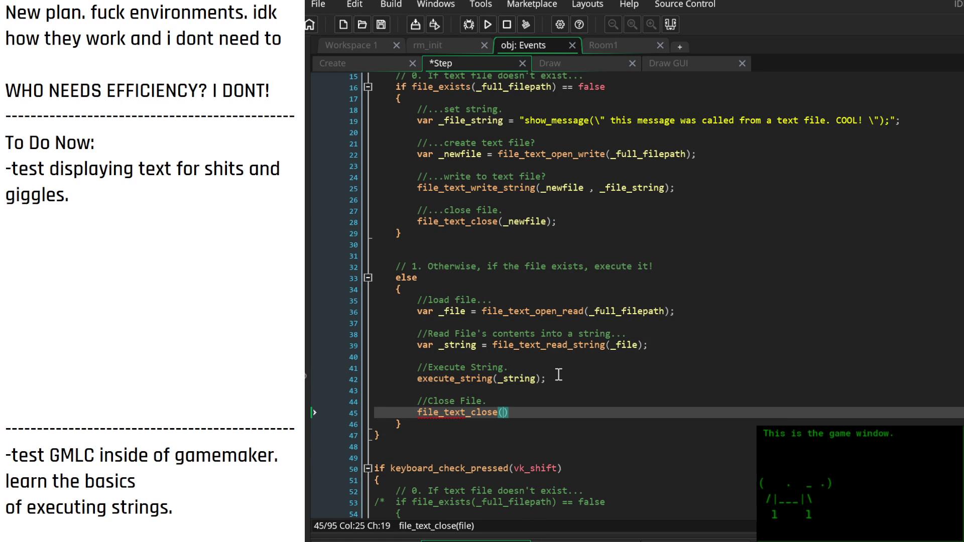
type("_file);")
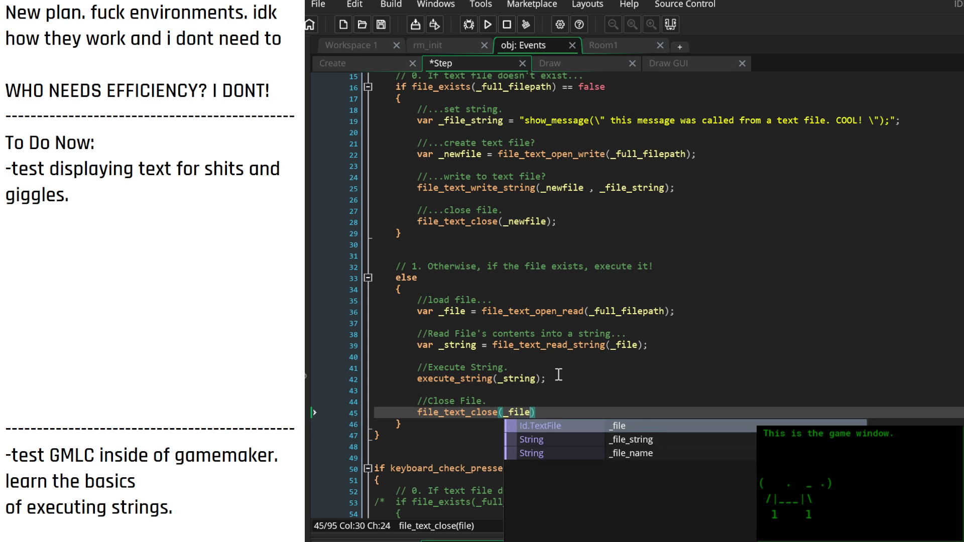
Fold the space-key block again and bring up the Draw GUI event code
scroll(558, 374, "up", 4)
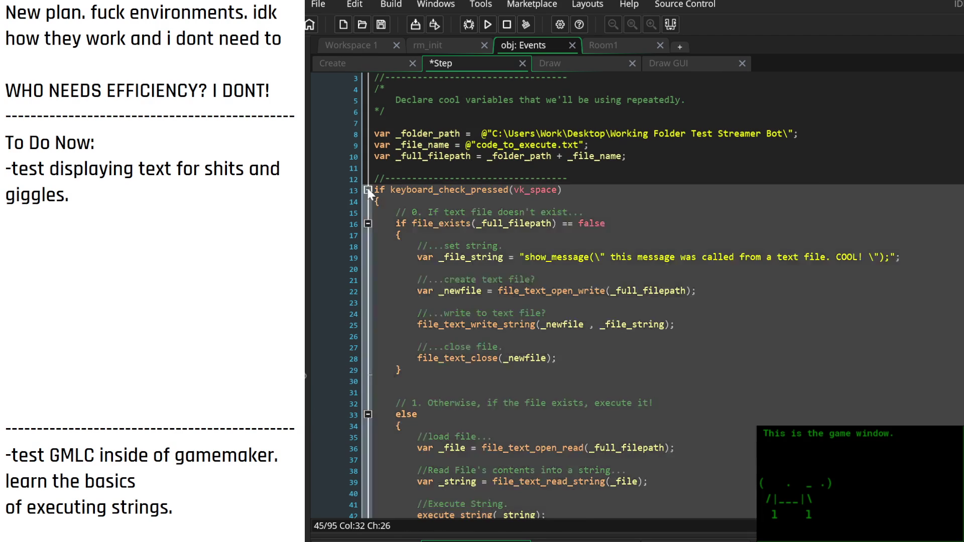
left_click(368, 190)
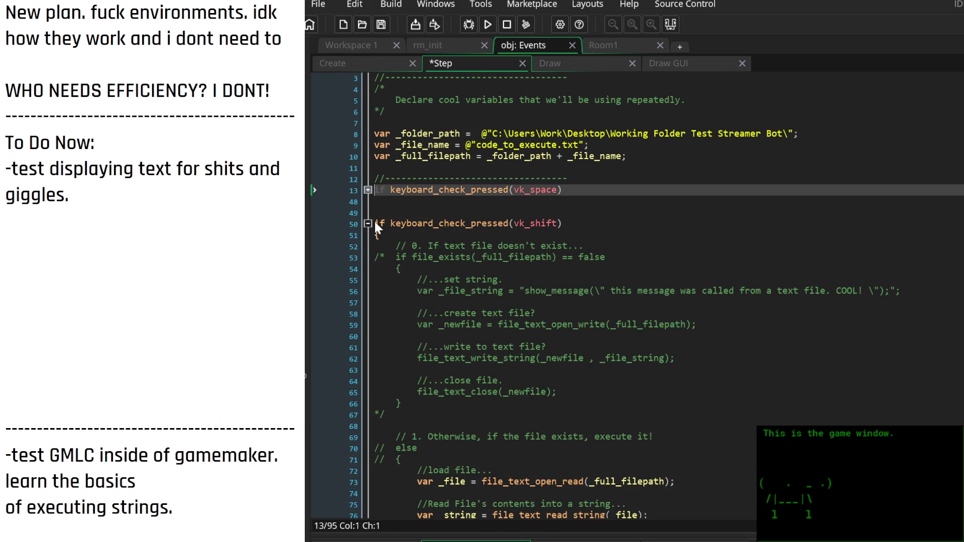
scroll(578, 327, "down", 7)
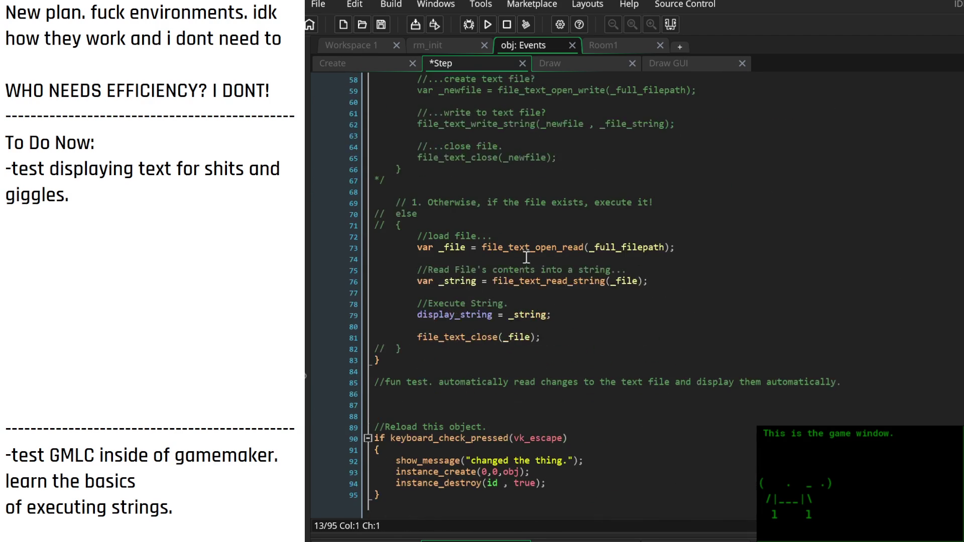
left_click(643, 340)
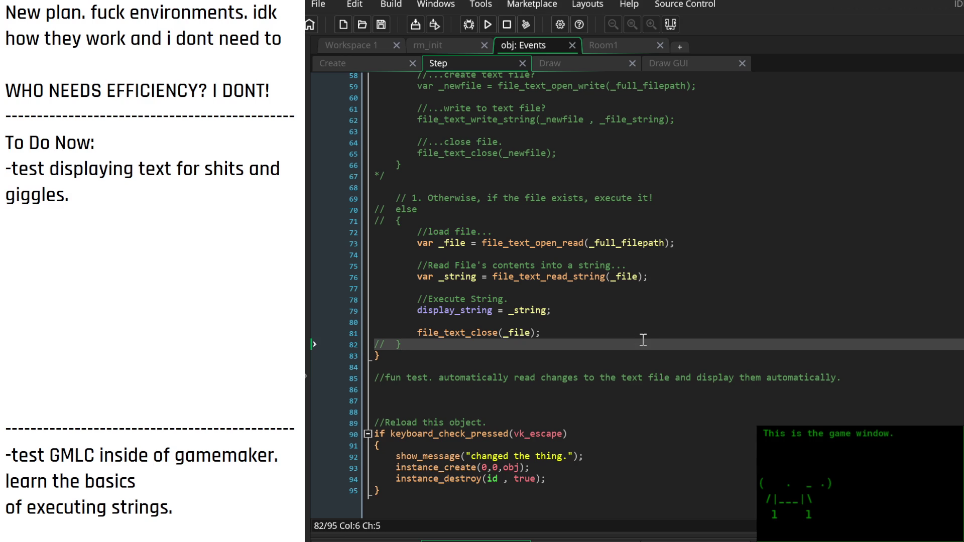
scroll(574, 374, "up", 4)
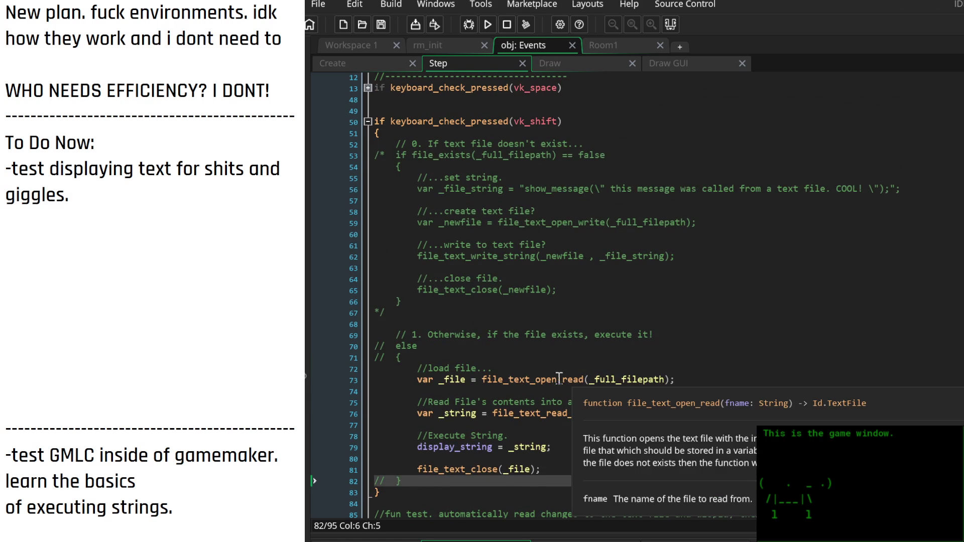
scroll(507, 376, "up", 2)
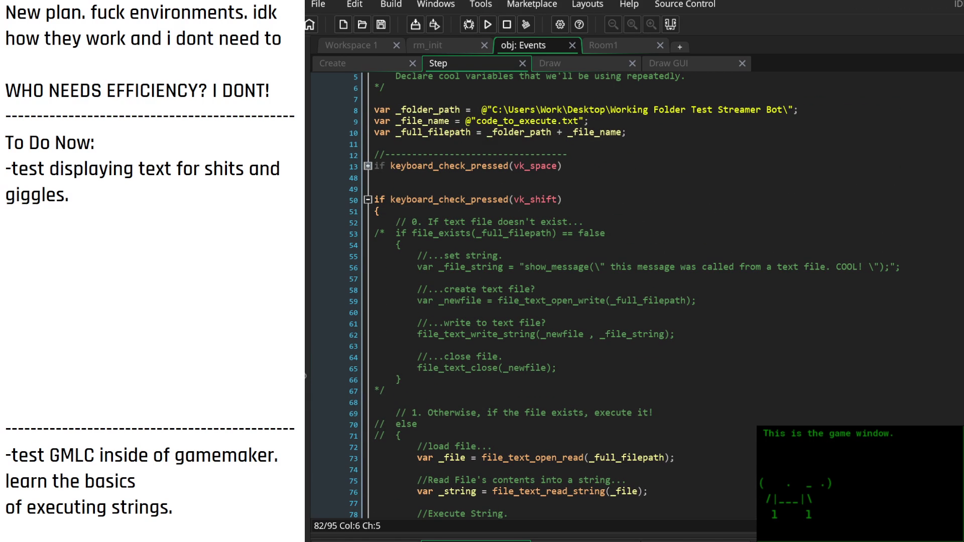
left_click(945, 278)
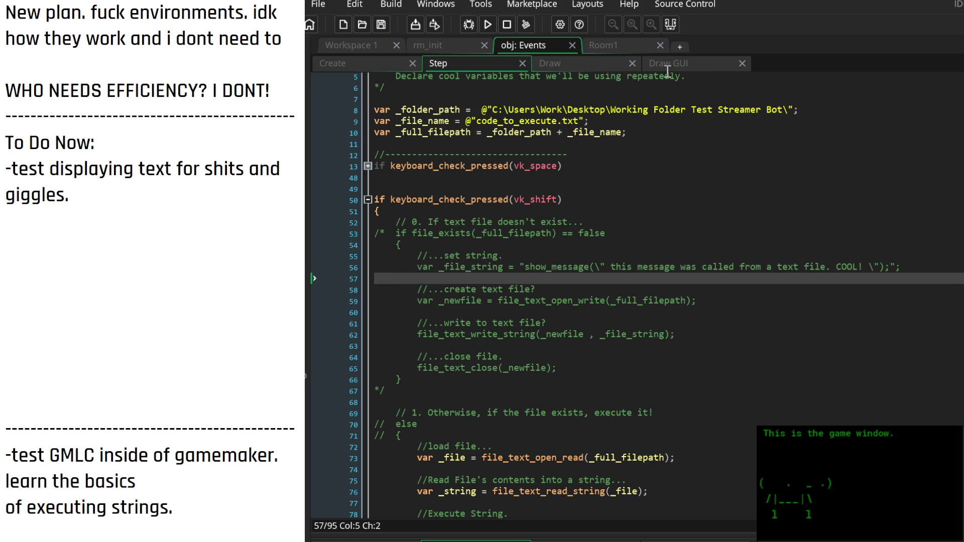
left_click(653, 63)
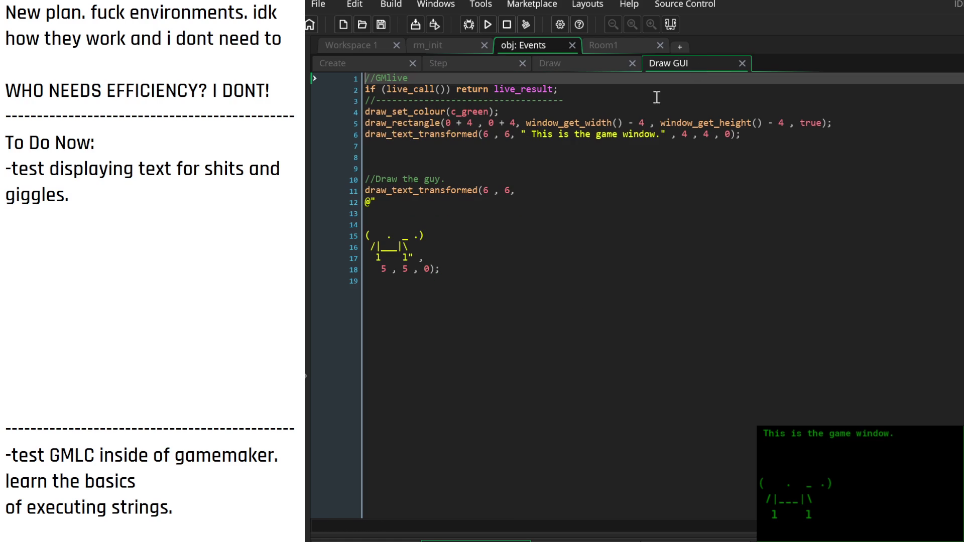
Duplicate the title-drawing line 6 of Draw GUI as a new line below it
left_click(780, 136)
key("shift+Home")
key("ctrl+c")
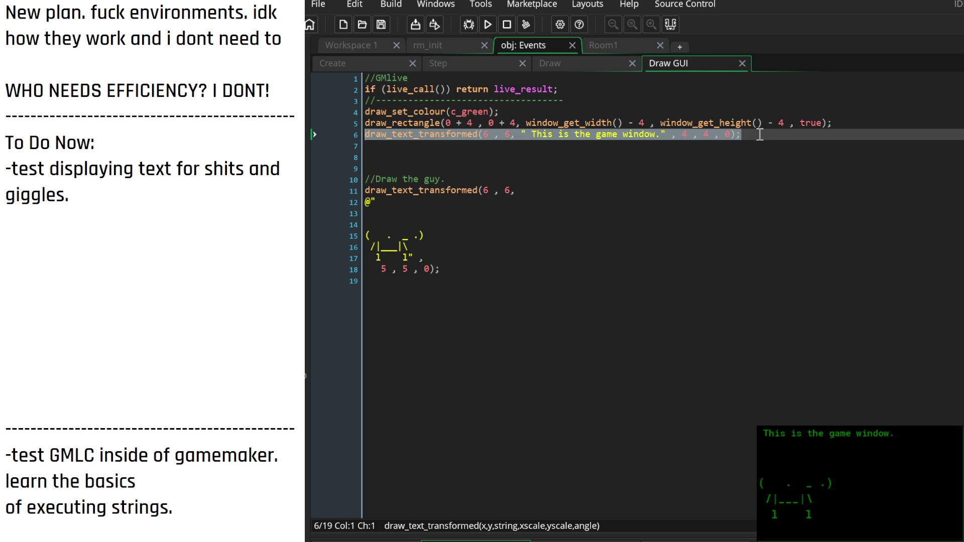
left_click(762, 137)
key("Return")
key("ctrl+v")
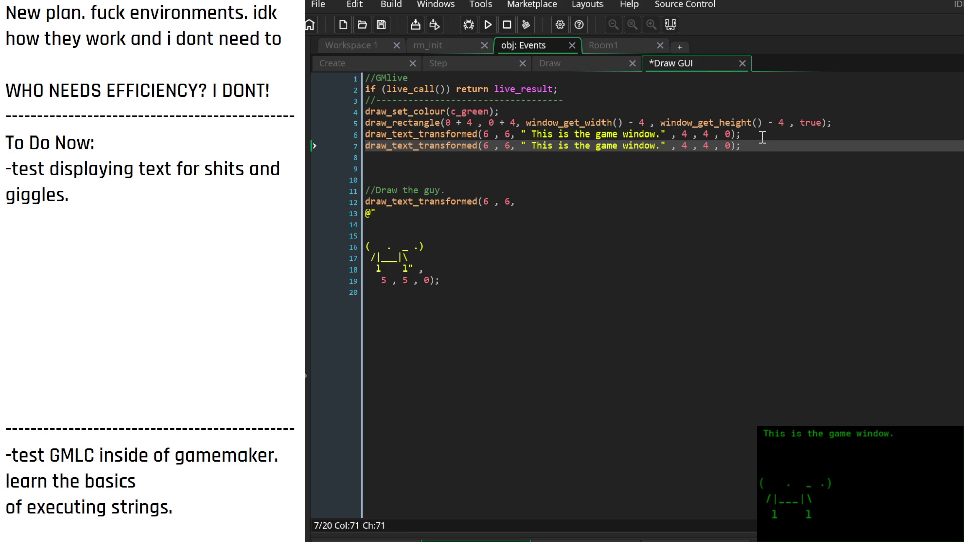
key("Home")
key("Right")
key("Right")
key("Right")
key("Right")
key("Right")
key("Right")
Change the copied line to draw display_string at y 9, then save
key("Delete")
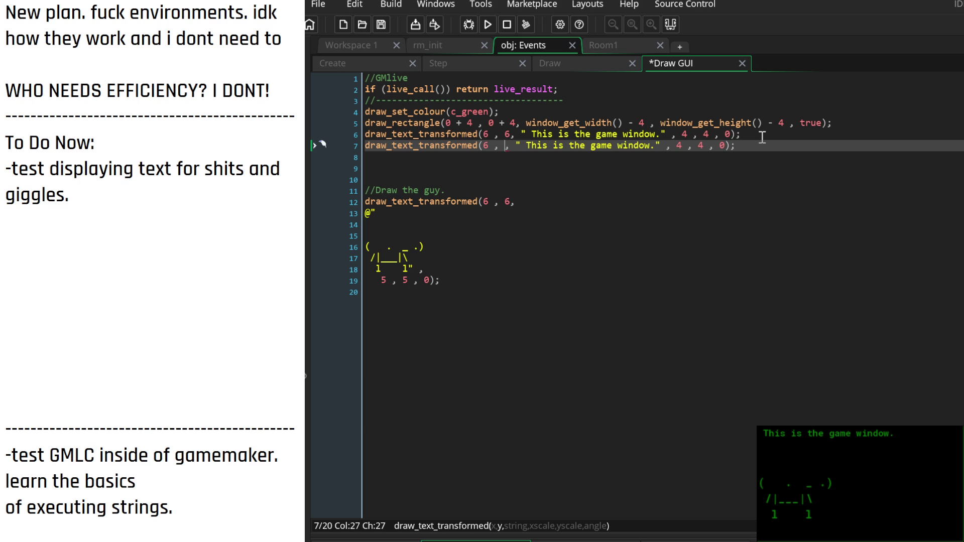
type("9")
key("Right")
key("Right")
key("Delete")
key("Delete")
key("Delete")
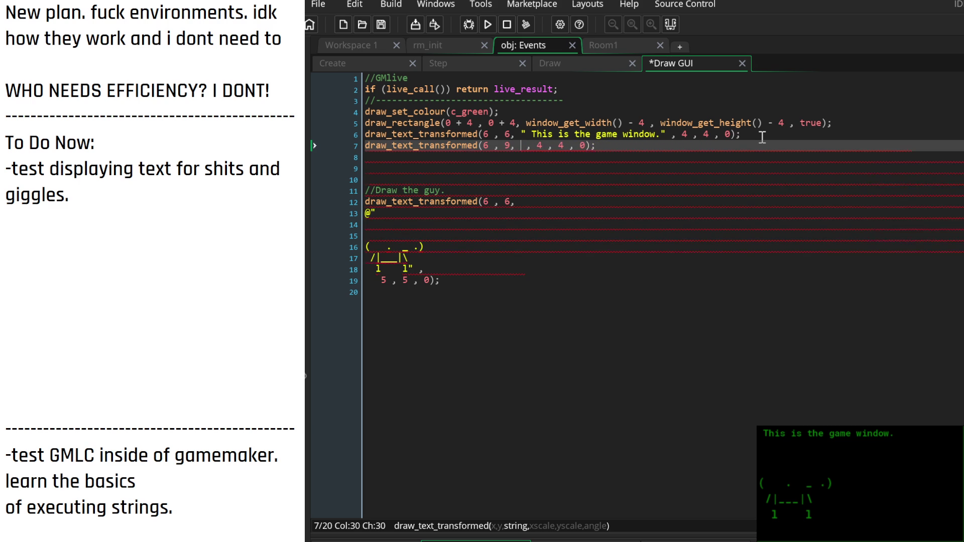
type("display_string")
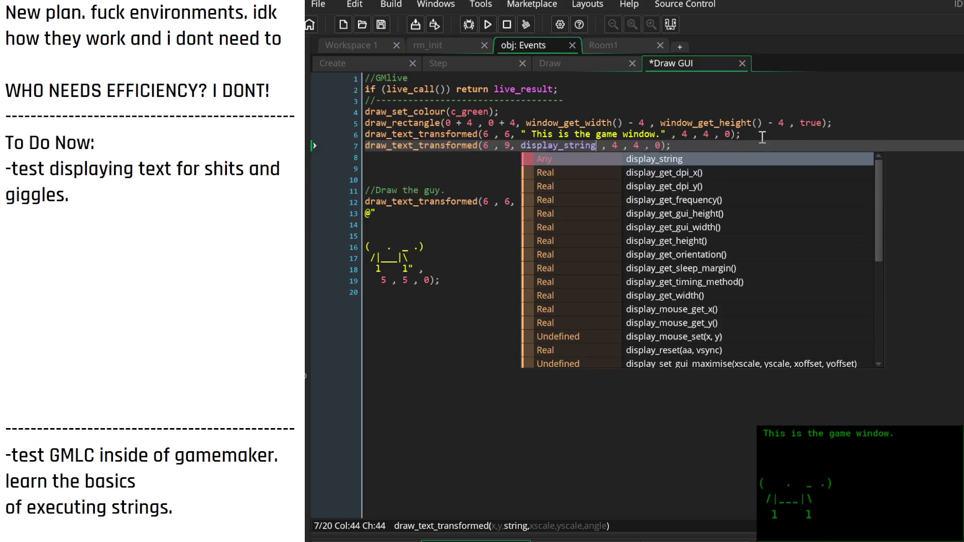
key("Escape")
left_click(701, 167)
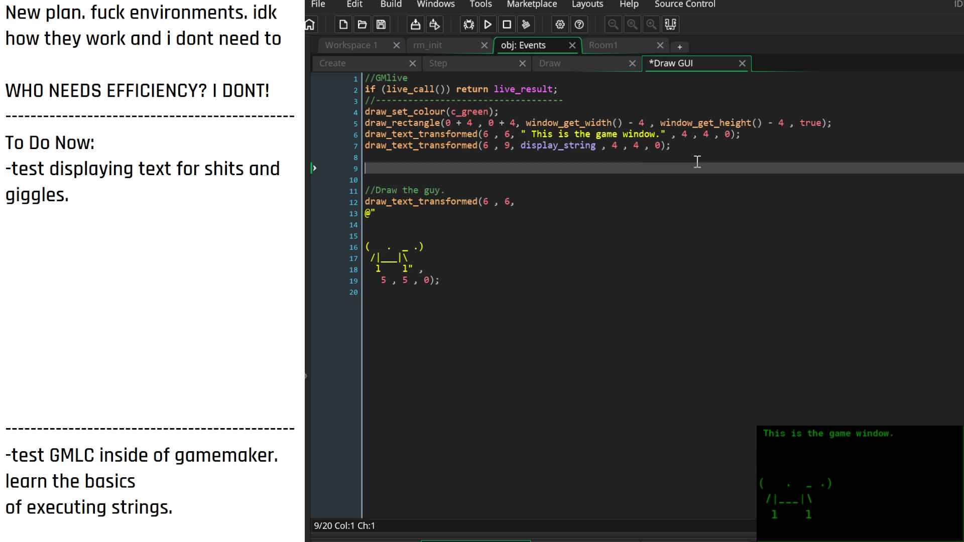
key("ctrl+s")
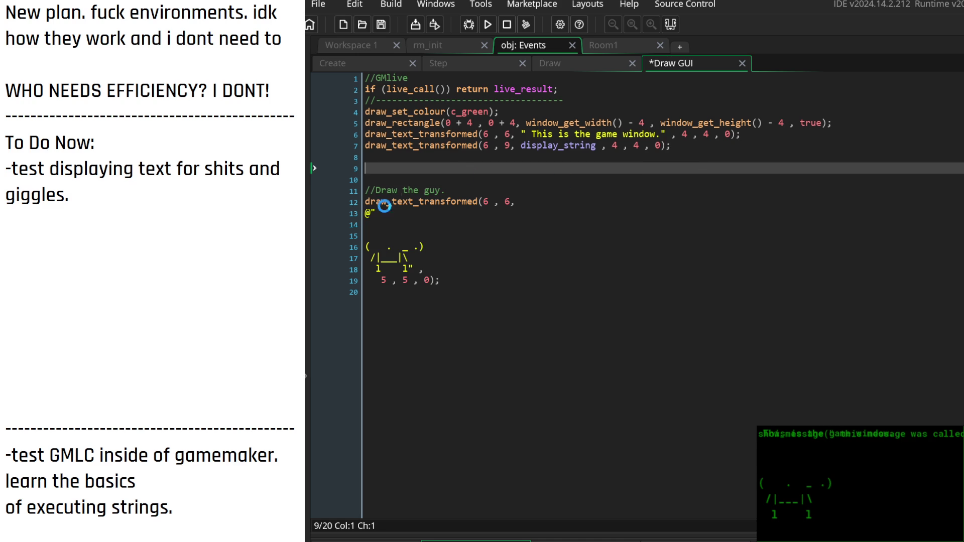
left_click(511, 146)
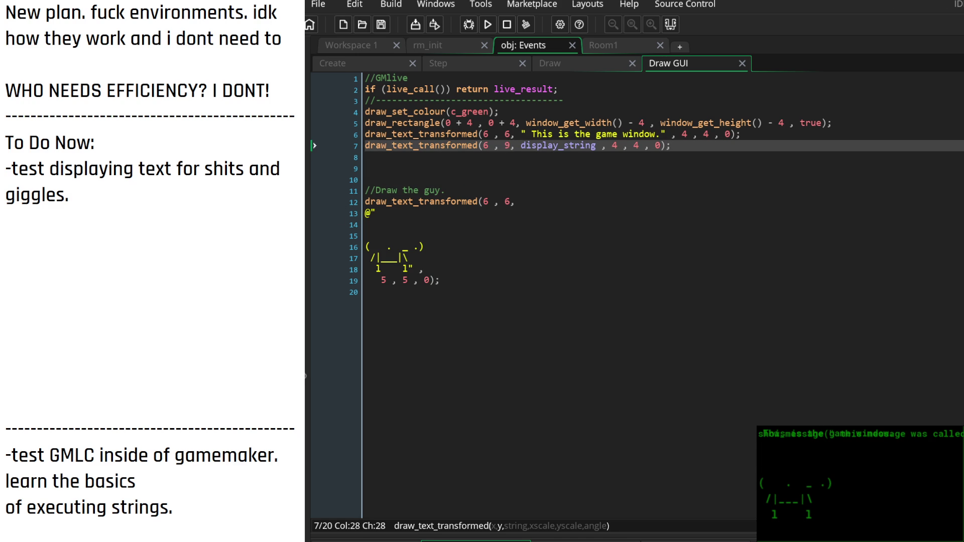
Try y values 15 and then 100 for the display_string line, saving each to check the game
double_click(507, 146)
type("6")
left_click(508, 146)
key("Delete")
type("15")
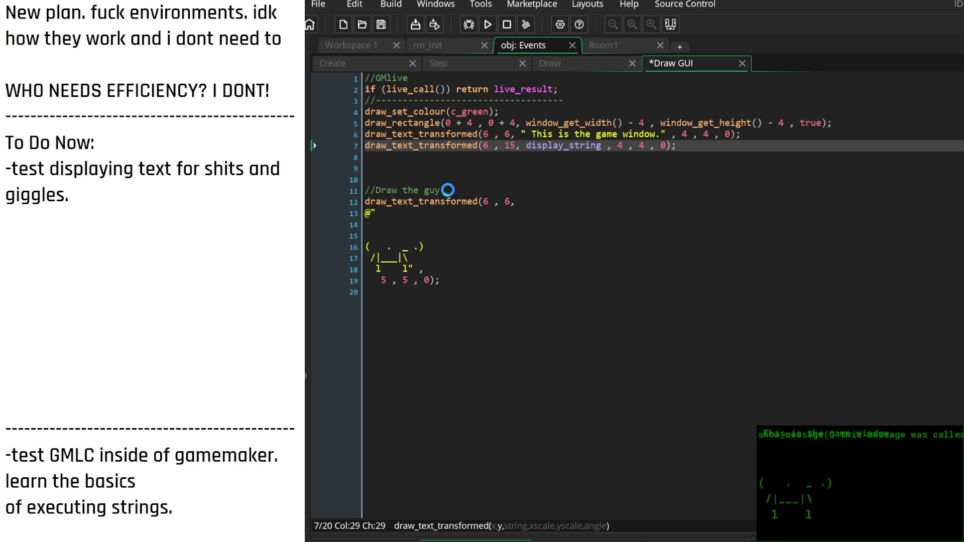
key("ctrl+s")
key("Left")
key("Delete")
type("00")
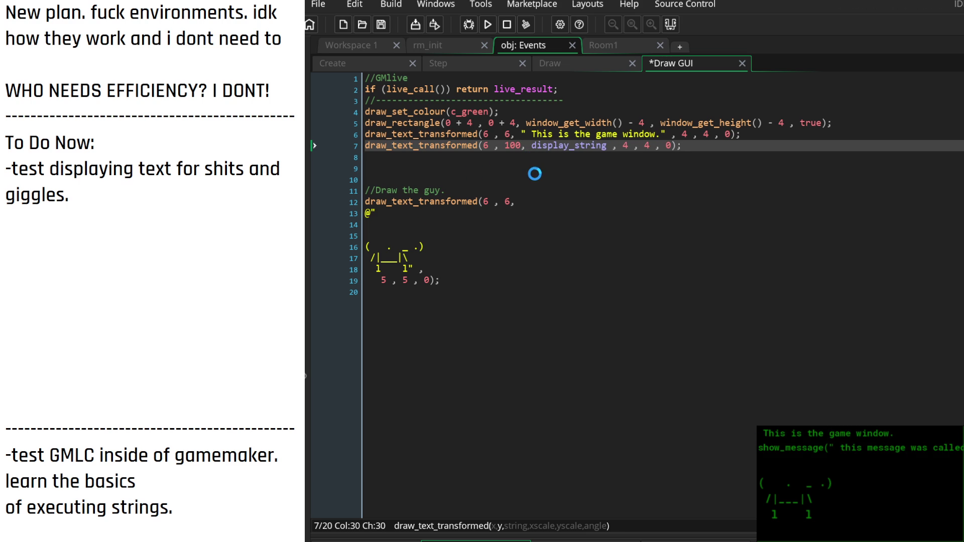
key("ctrl+s")
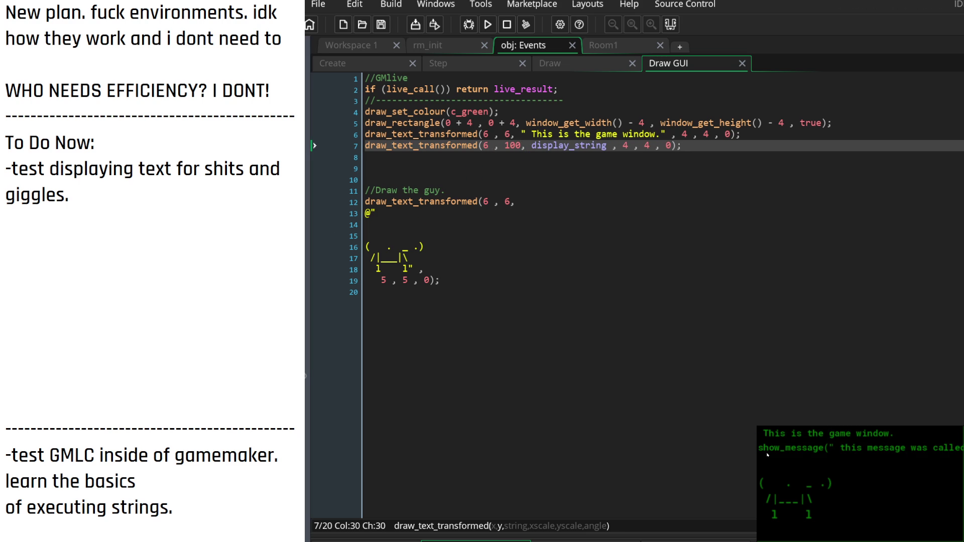
Try y 80, then settle the display_string line at y 75 and save
left_click(591, 146)
double_click(512, 146)
type("80")
key("ctrl+s")
double_click(505, 146)
type("75")
key("ctrl+s")
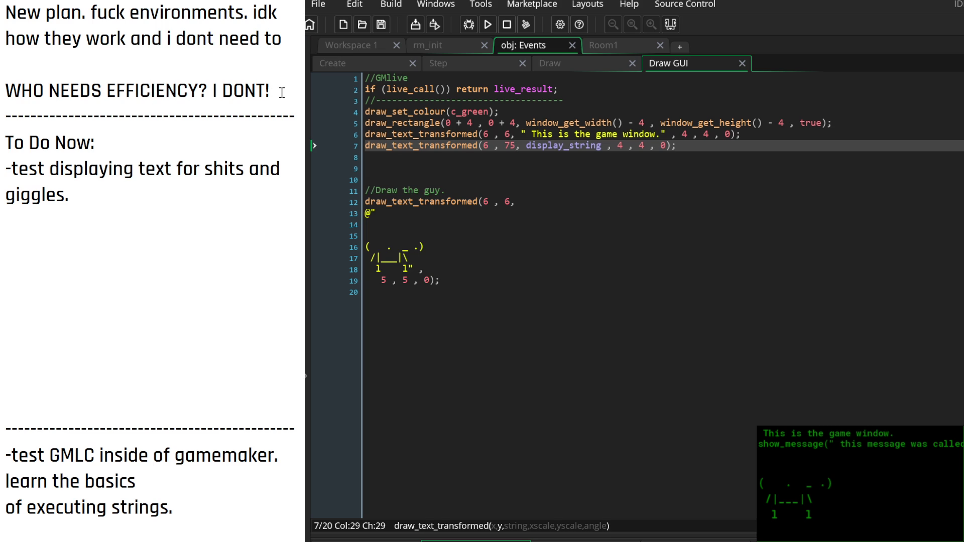
left_click_drag(271, 92, 5, 13)
Replace the old To Do Now item with 'edit text file and see how it updates.'
key("BackSpace")
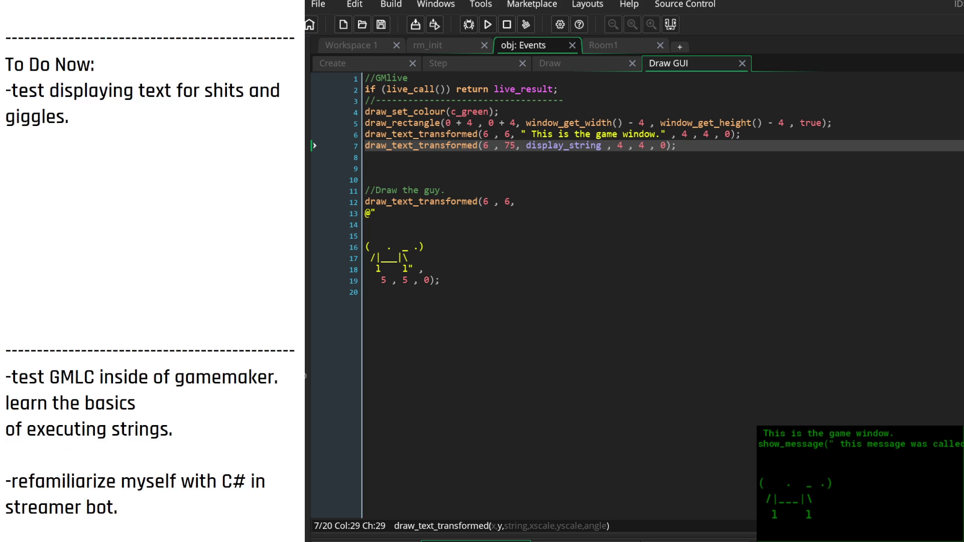
key("Down")
key("Down")
key("Down")
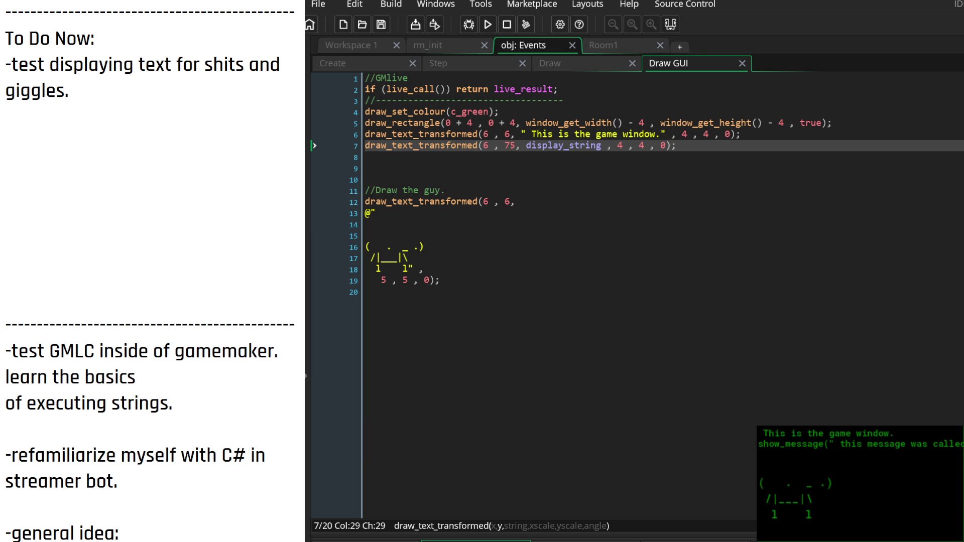
mouse_move(70, 93)
left_mouse_down()
mouse_move(13, 68)
mouse_move(32, 73)
left_mouse_up()
type("edit")
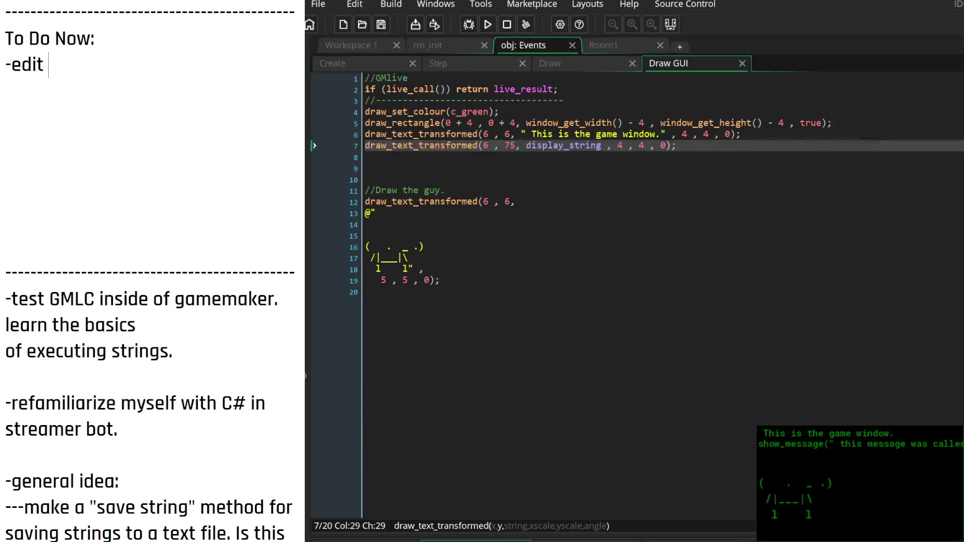
type(" text file see")
key("BackSpace")
key("BackSpace")
key("BackSpace")
type("and ")
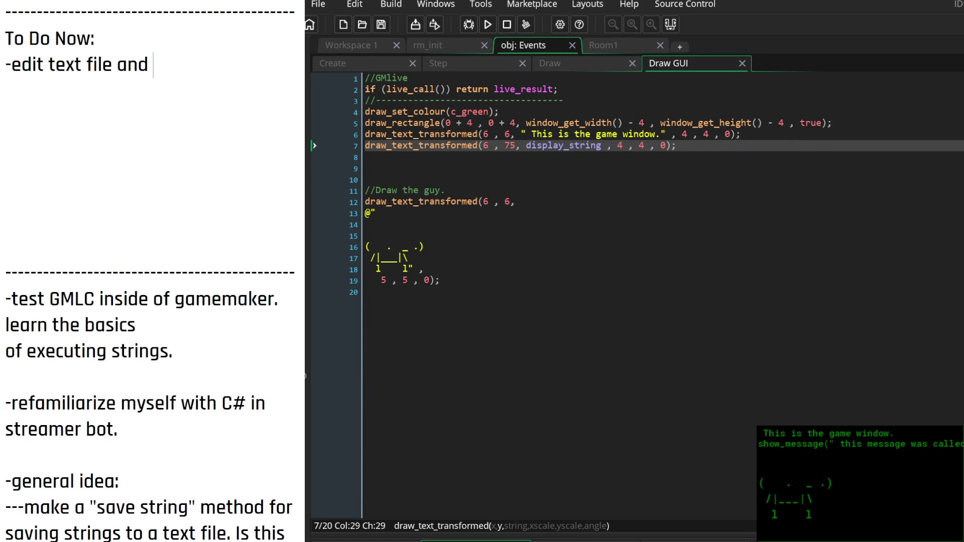
type("see how it updates.")
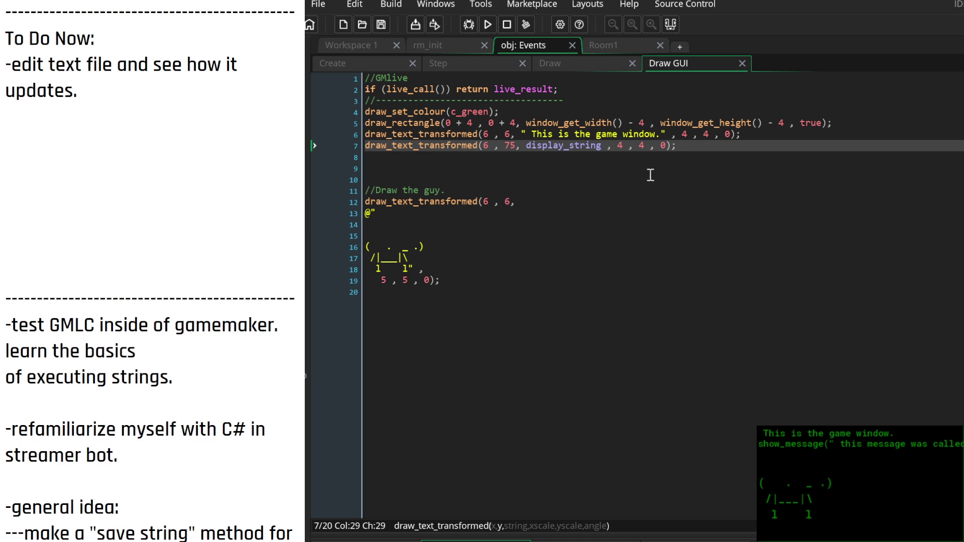
left_click(678, 147)
Bring up the Step event code and look over the file-loading block
left_click(667, 145)
left_click(567, 67)
left_click(474, 61)
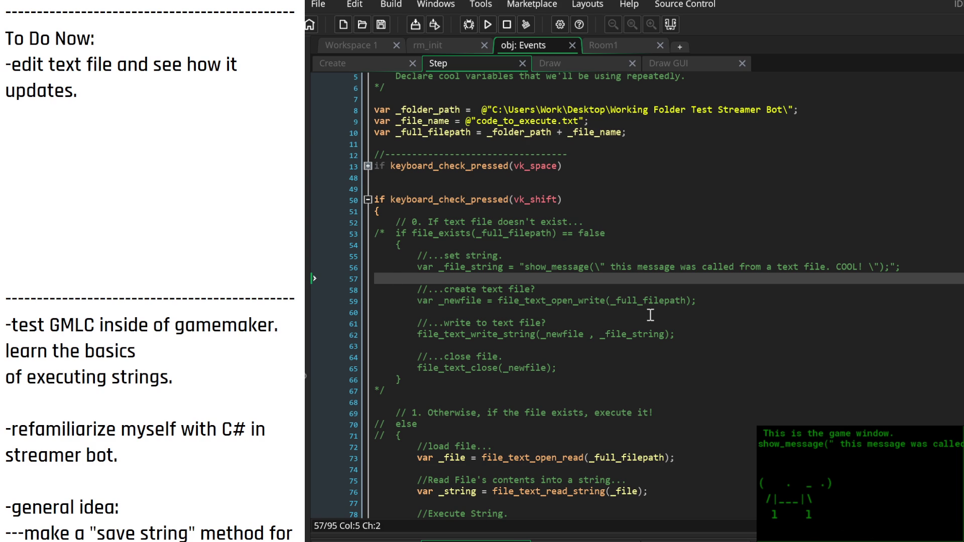
scroll(645, 315, "down", 6)
scroll(535, 306, "up", 5)
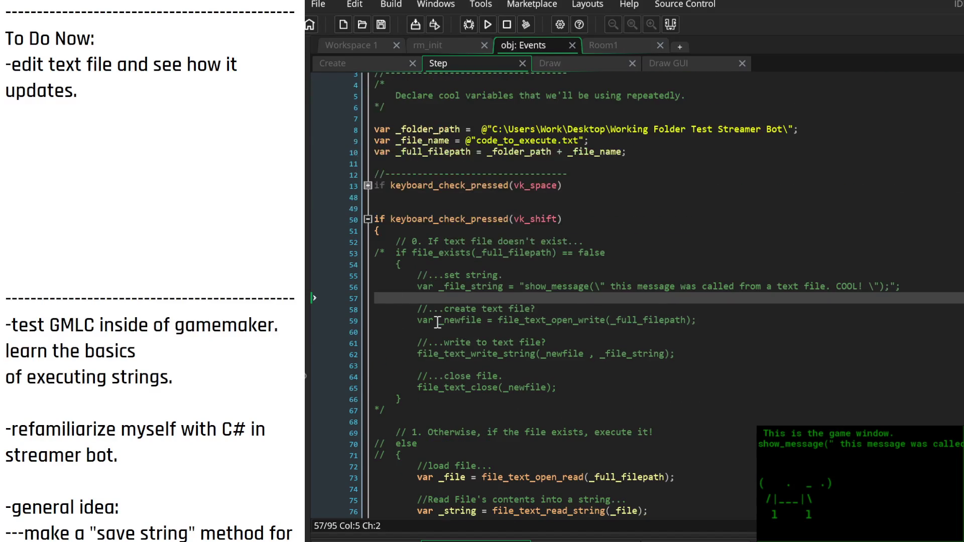
Press Shift in the running game to reload and show the edited text file
key("shift")
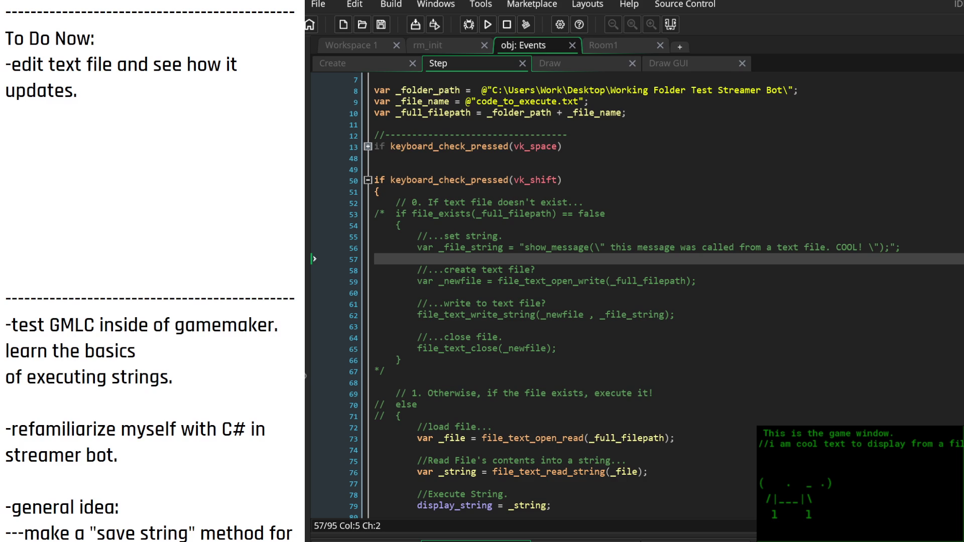
left_click(840, 459)
key("shift")
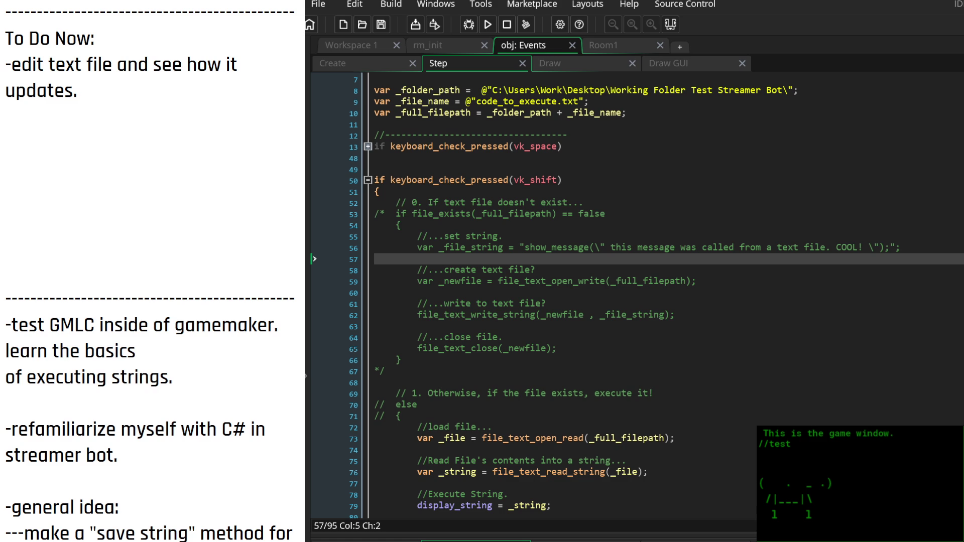
key("shift")
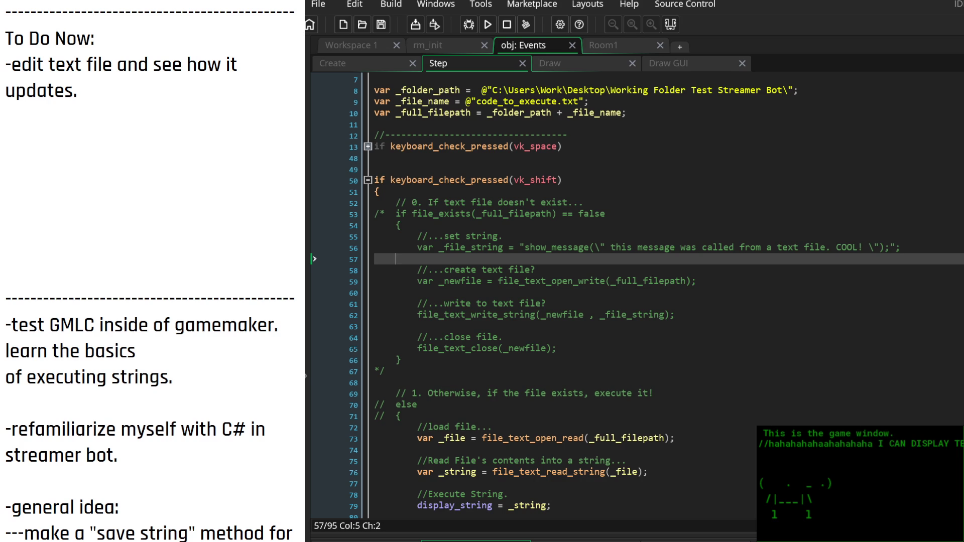
left_click(430, 414)
Delete the commented-out file-creation block and append 'or (true == true)' to the vk_shift condition
mouse_move(431, 413)
left_mouse_down()
mouse_move(354, 197)
mouse_move(357, 212)
left_mouse_up()
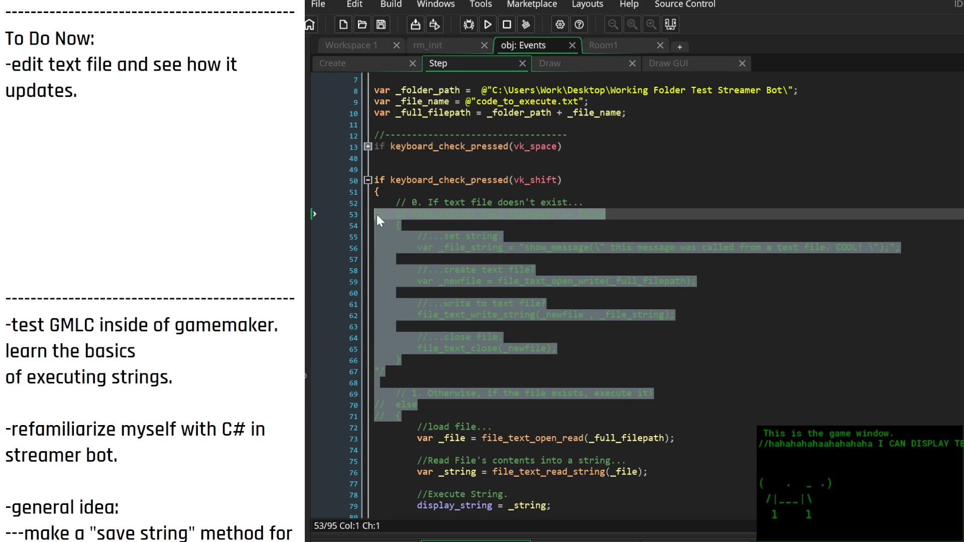
key("BackSpace")
key("BackSpace")
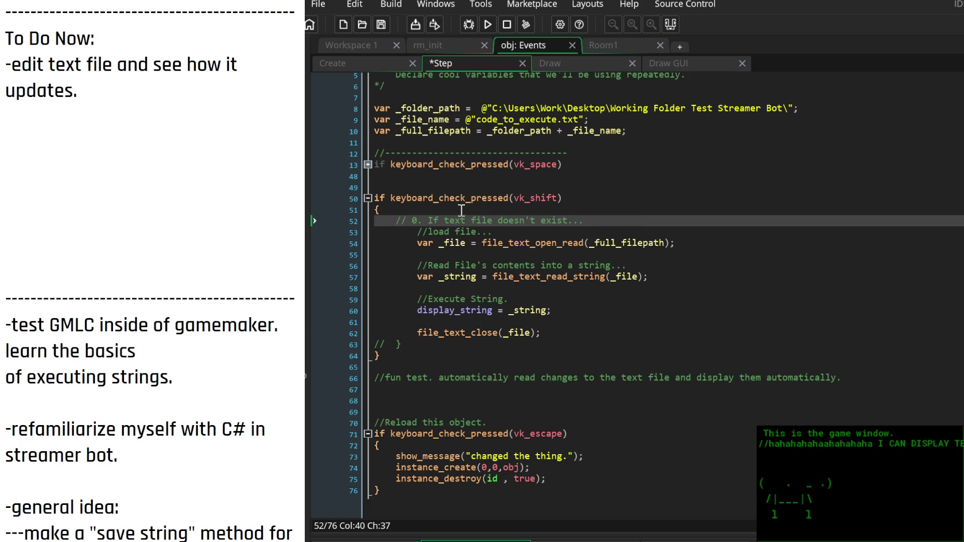
left_click(390, 199)
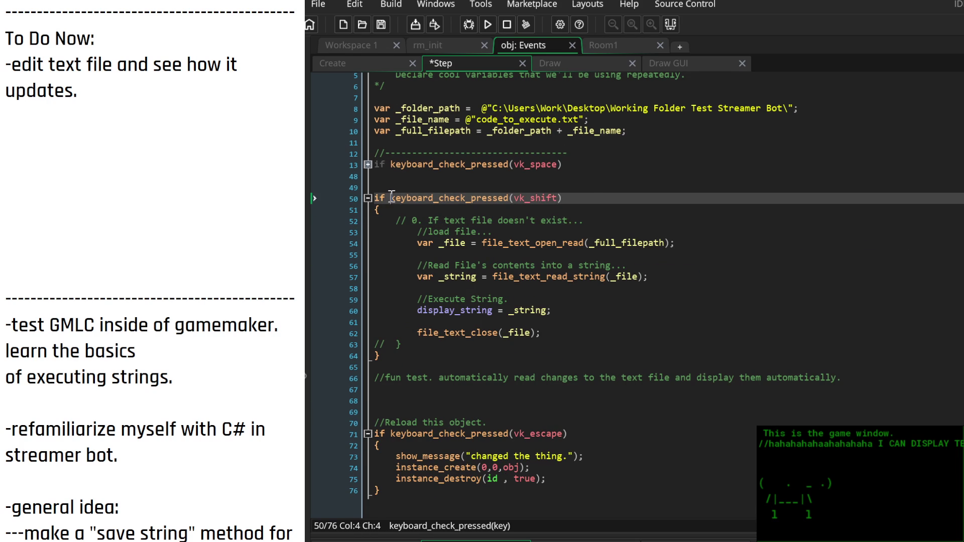
left_click(590, 199)
type("or")
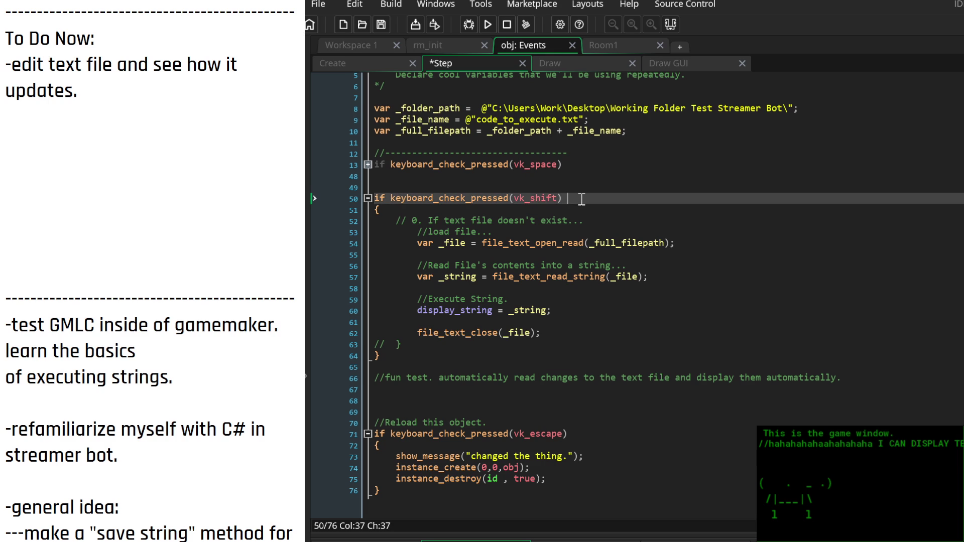
type(" (true ")
type("== true")
key("Down")
key("Down")
key("Down")
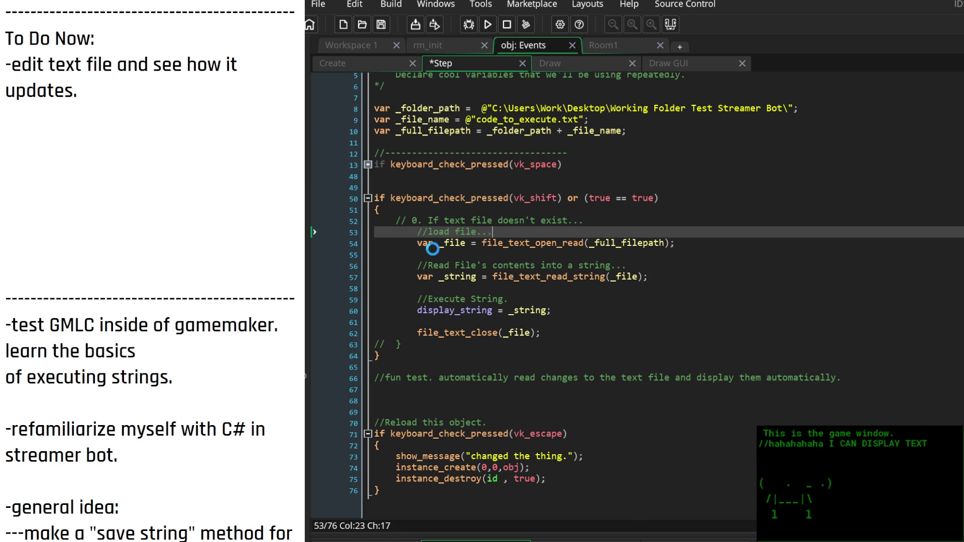
left_click_drag(402, 344, 355, 340)
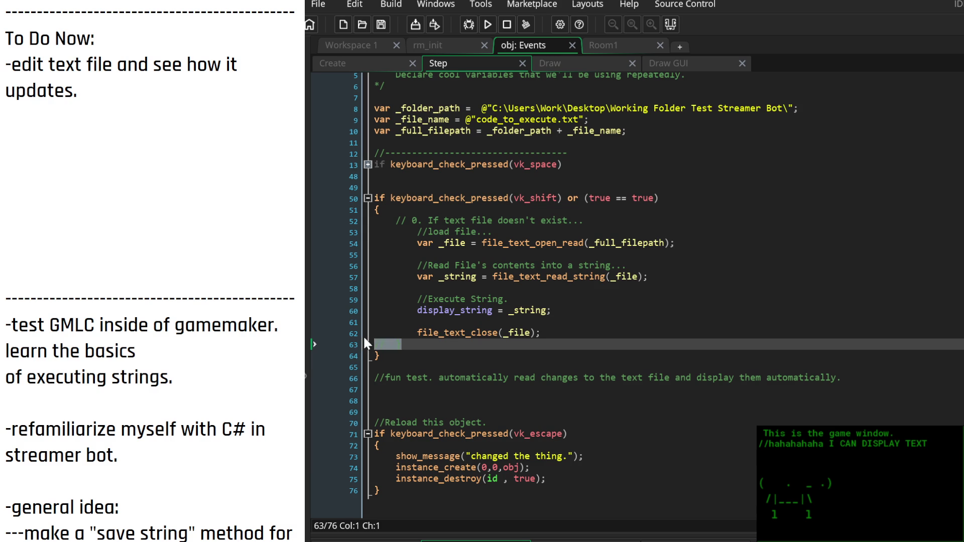
Remove the stray commented closing brace line, leaving the game showing 'woohoo' from the file
key("BackSpace")
key("BackSpace")
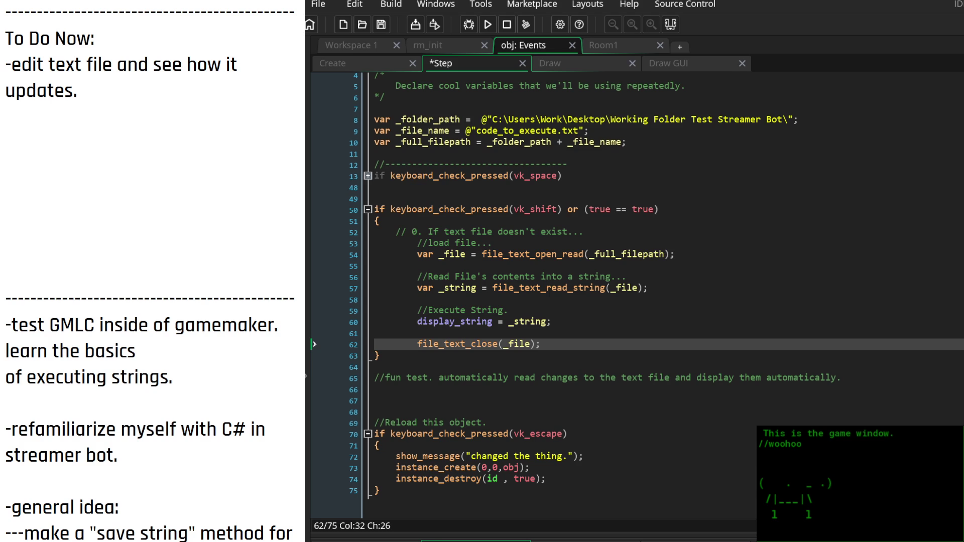
left_click(532, 353)
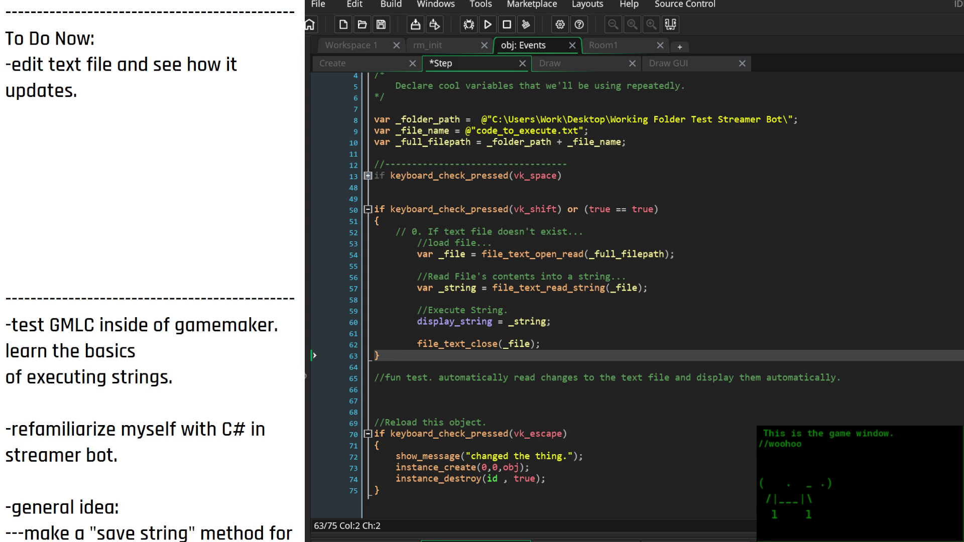
Delete the finished to-do item and the empty lines beneath To Do Now
mouse_move(78, 92)
left_mouse_down()
mouse_move(46, 91)
mouse_move(2, 66)
left_mouse_up()
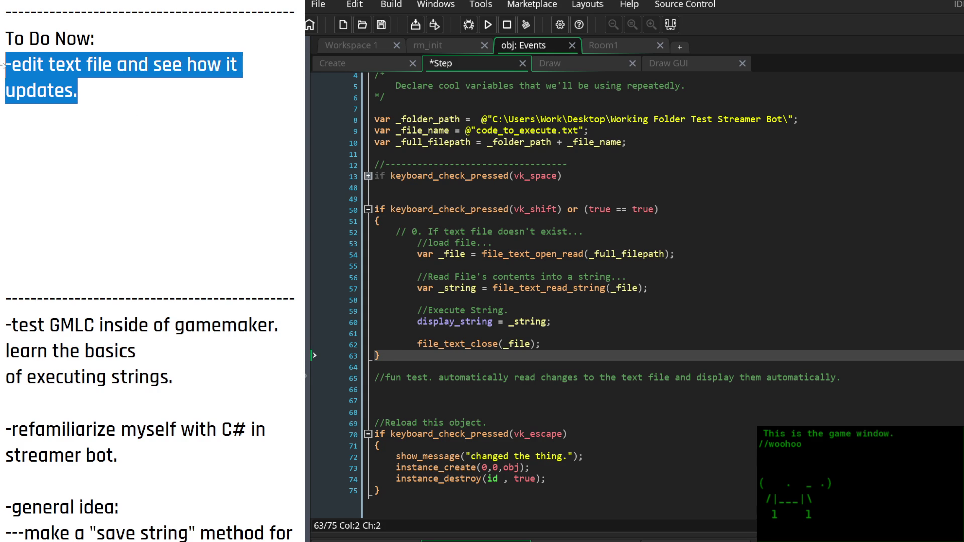
key("BackSpace")
left_click(120, 147)
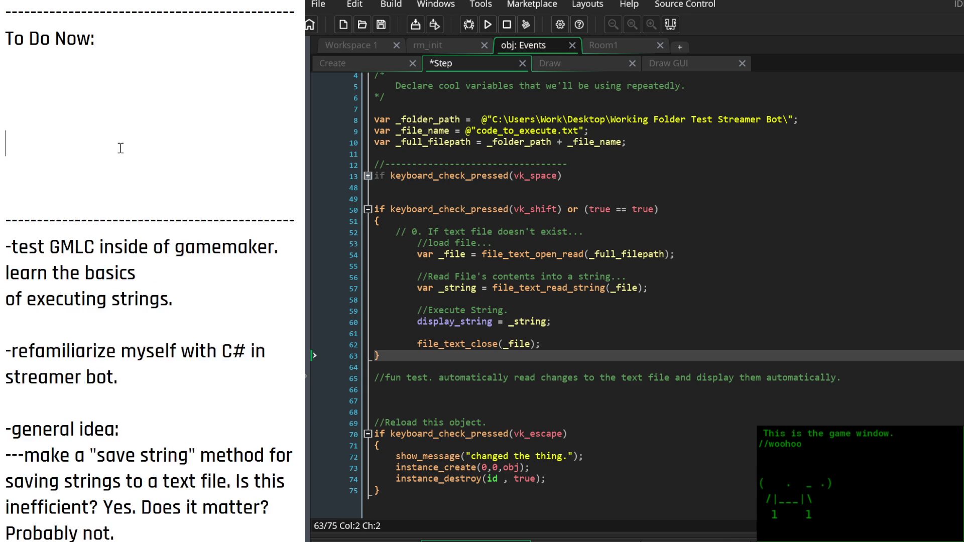
key("BackSpace")
key("BackSpace")
key("BackSpace")
key("BackSpace")
Add a top note planning to test whether GameMaker formatting issues apply to strings read from files
left_click(6, 18)
key("Return")
key("Return")
key("Return")
left_click(79, 14)
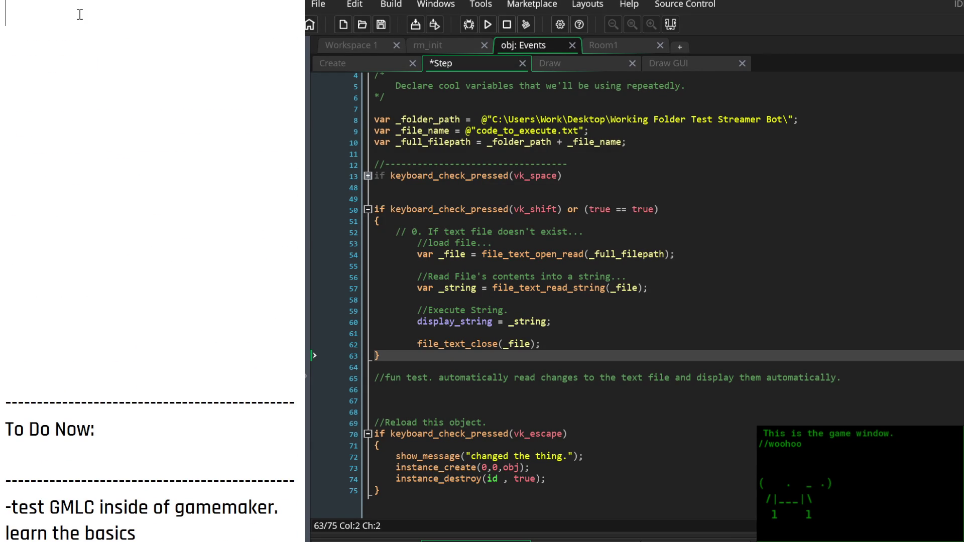
type("Ok, so")
type(" now is a good time to test if formatting is")
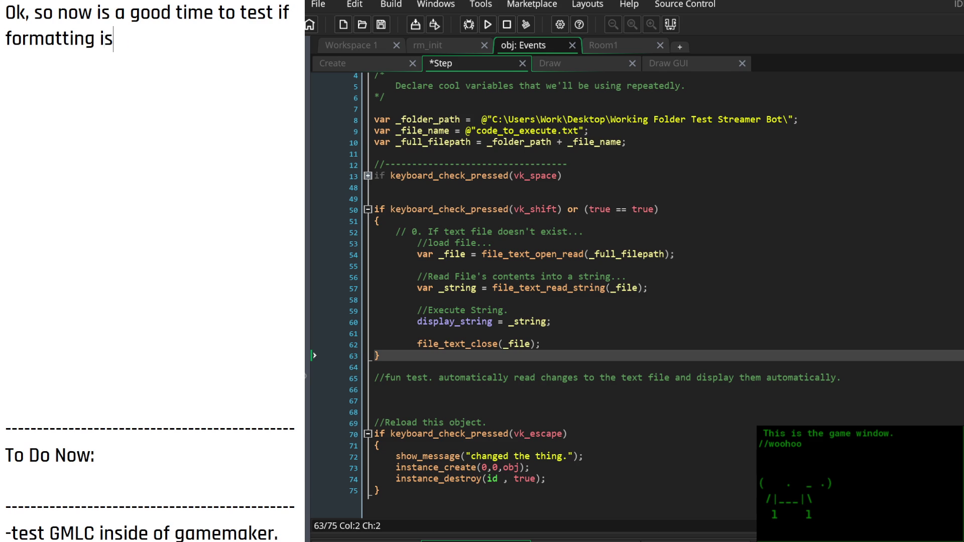
type("sues from gamemaker also apply to s")
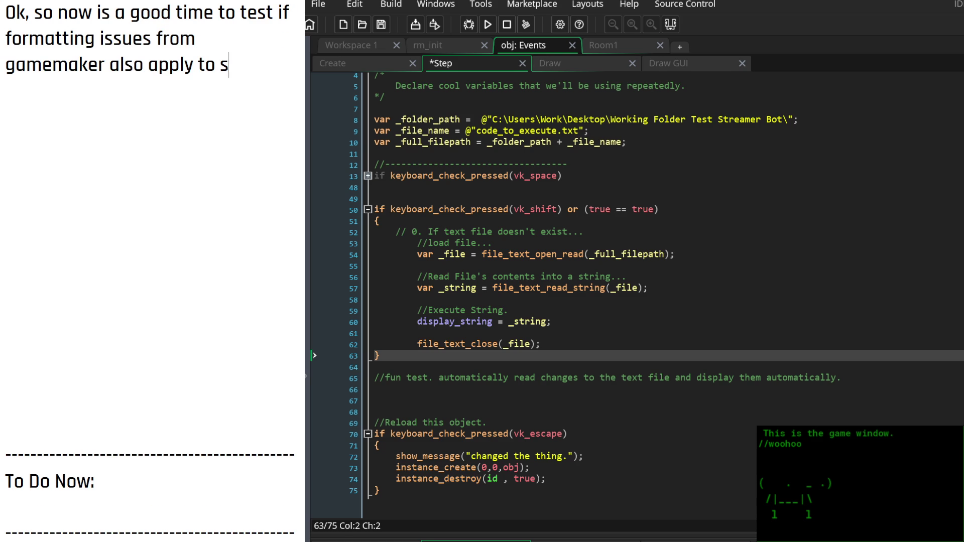
type("trings read from a text file or not.")
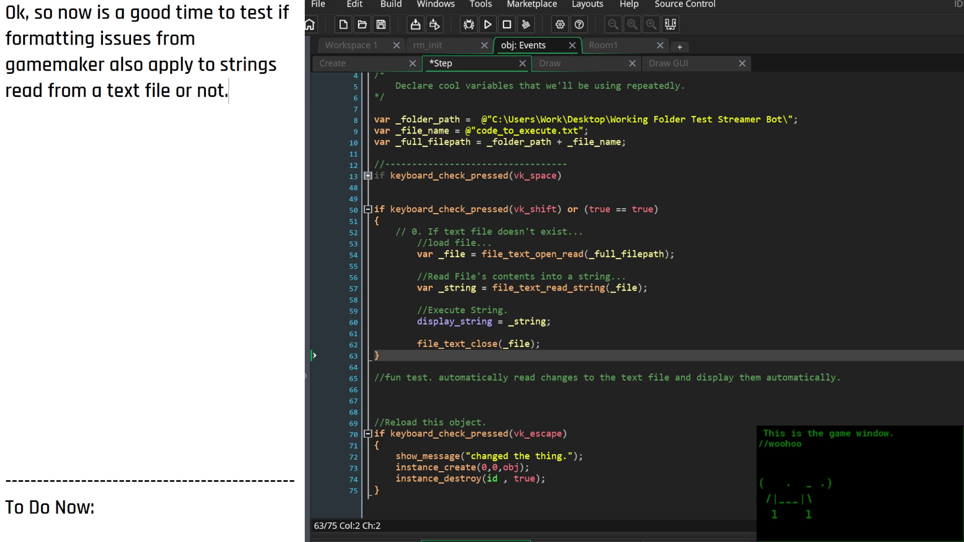
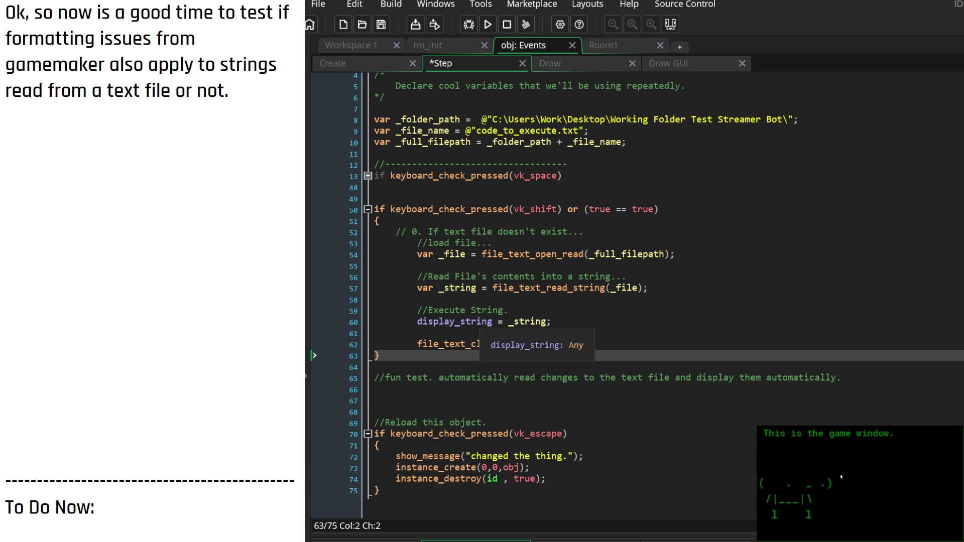
Save the Step event code
left_click(655, 120)
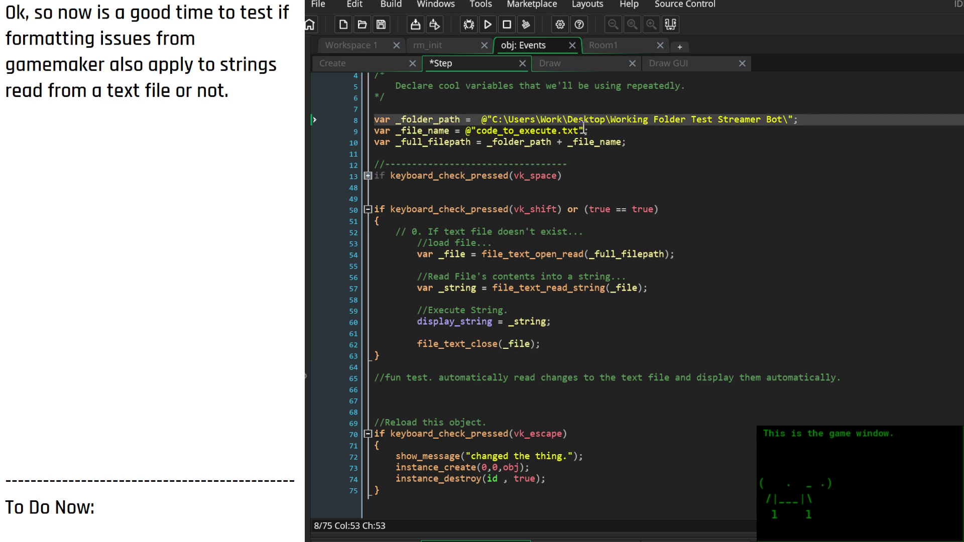
key("ctrl+s")
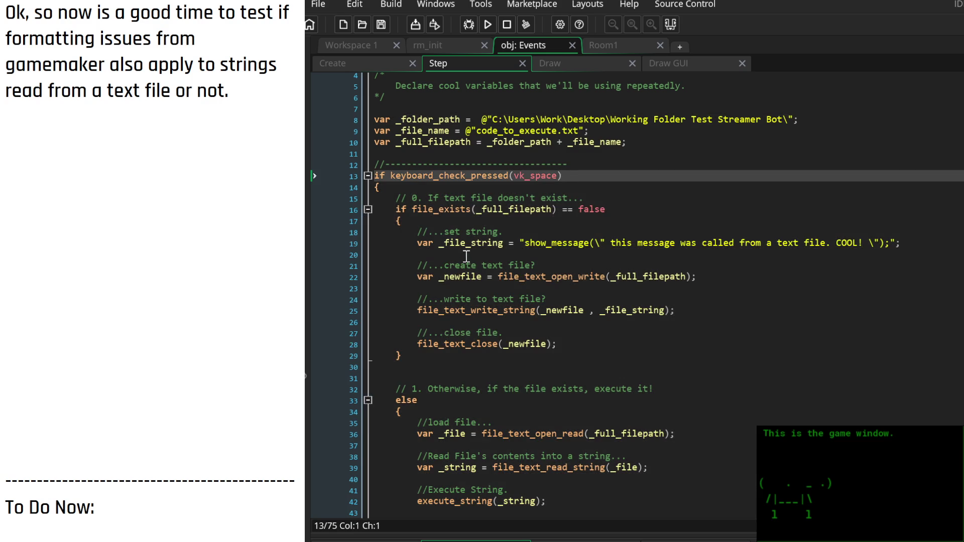
scroll(467, 266, "down", 3)
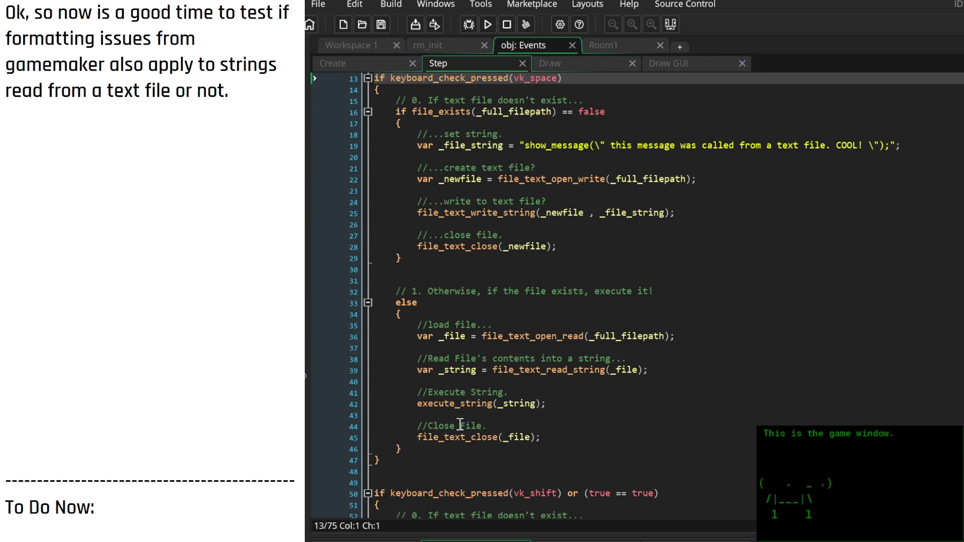
scroll(460, 424, "up", 3)
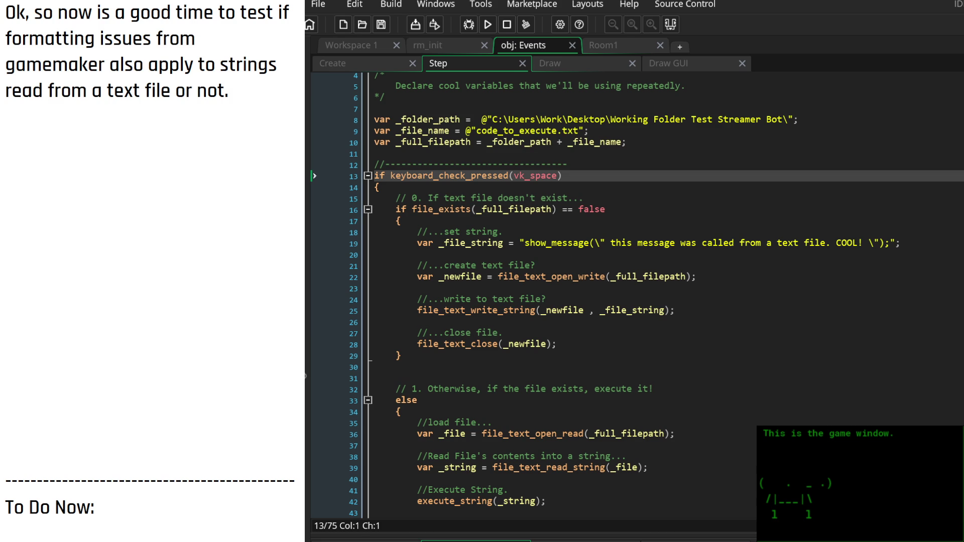
Fold the file-doesn't-exist if block on line 16
left_click(636, 119)
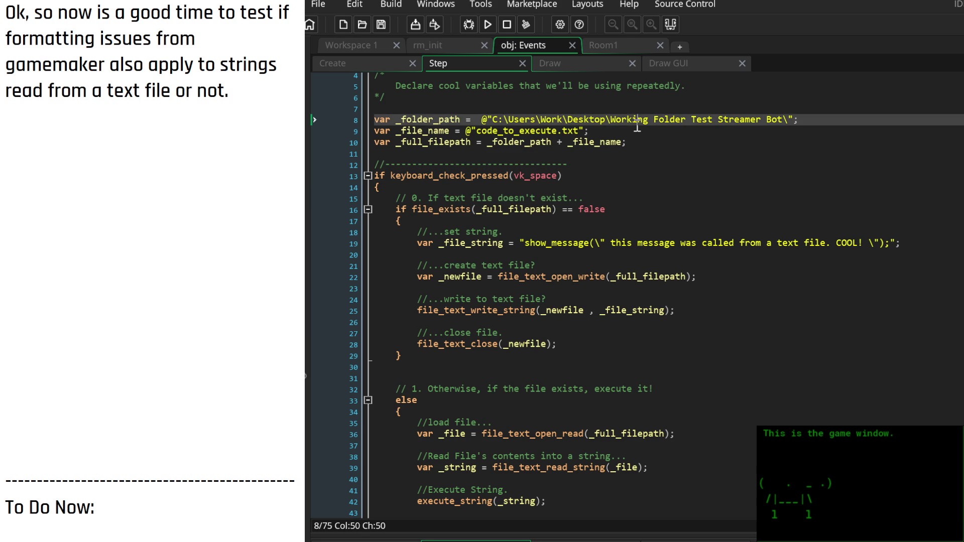
left_click(368, 209)
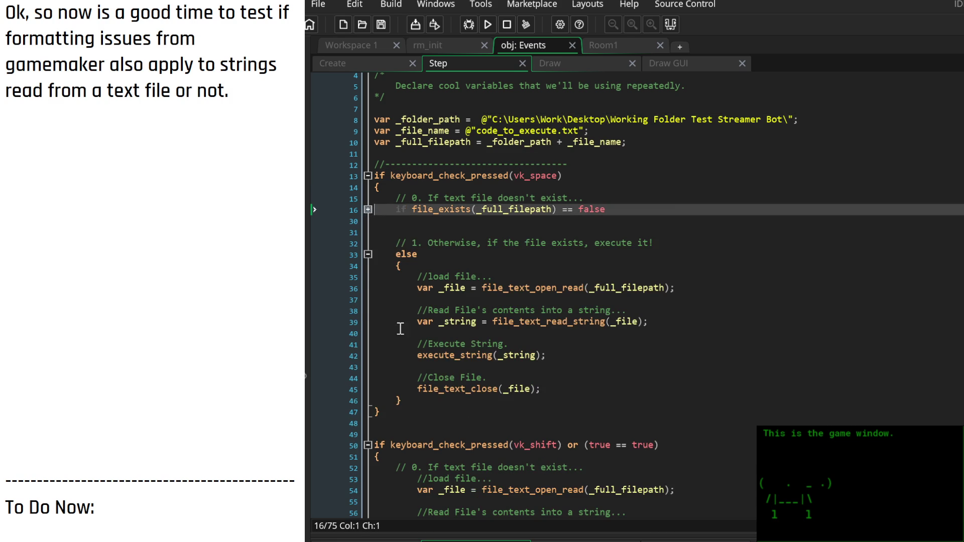
scroll(431, 352, "down", 4)
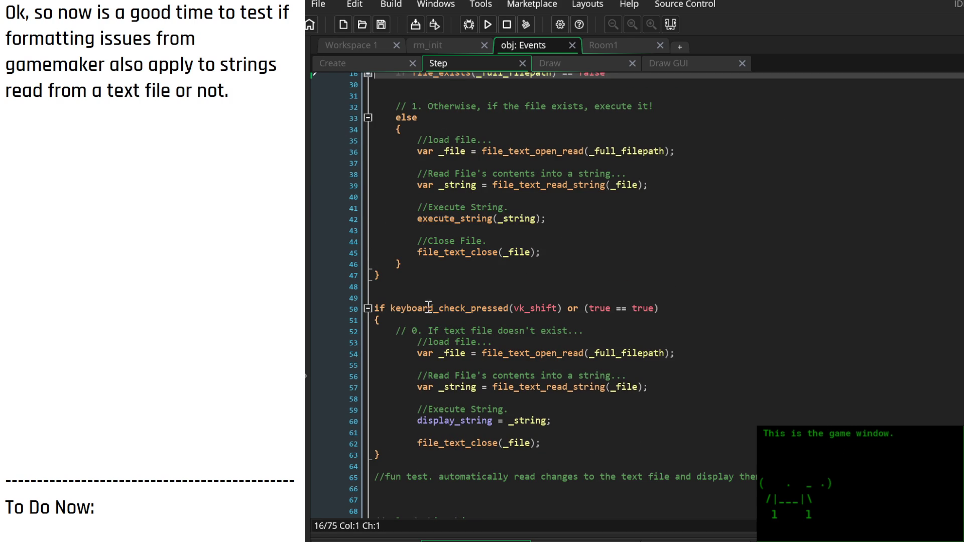
scroll(453, 301, "up", 4)
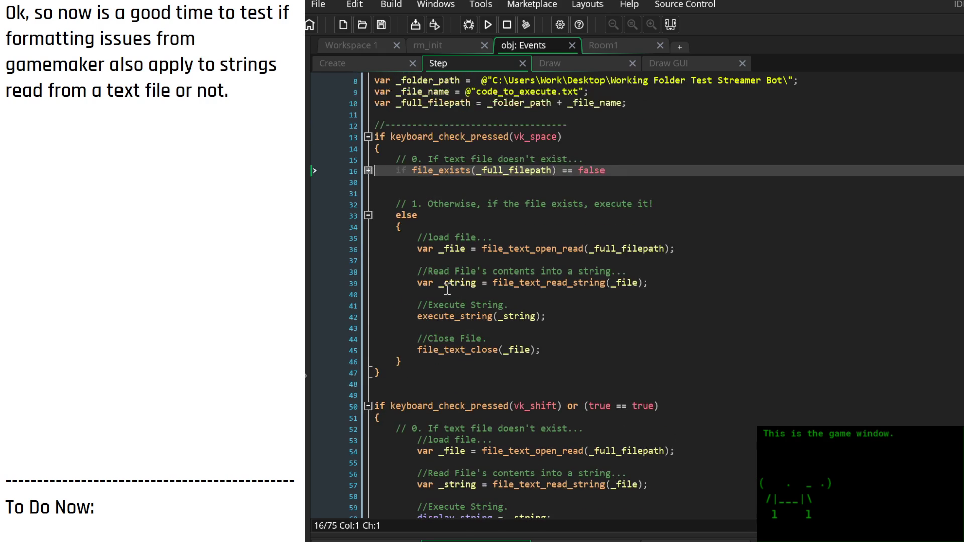
Add show_message("this code has been executed."); after file_text_close(_file); in the else branch
left_click(562, 350)
key("Return")
key("Return")
type("show_message(")
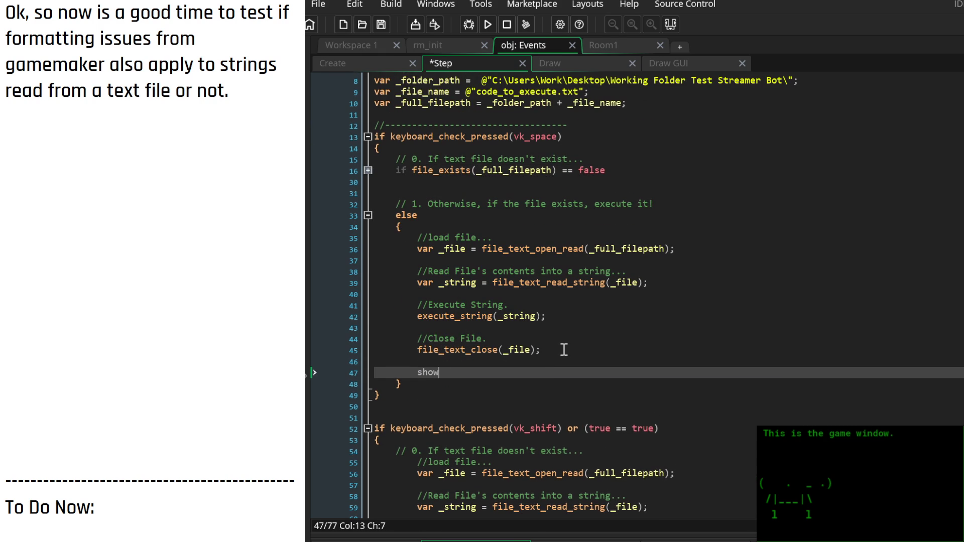
type("\"th\");")
type("\"this code h")
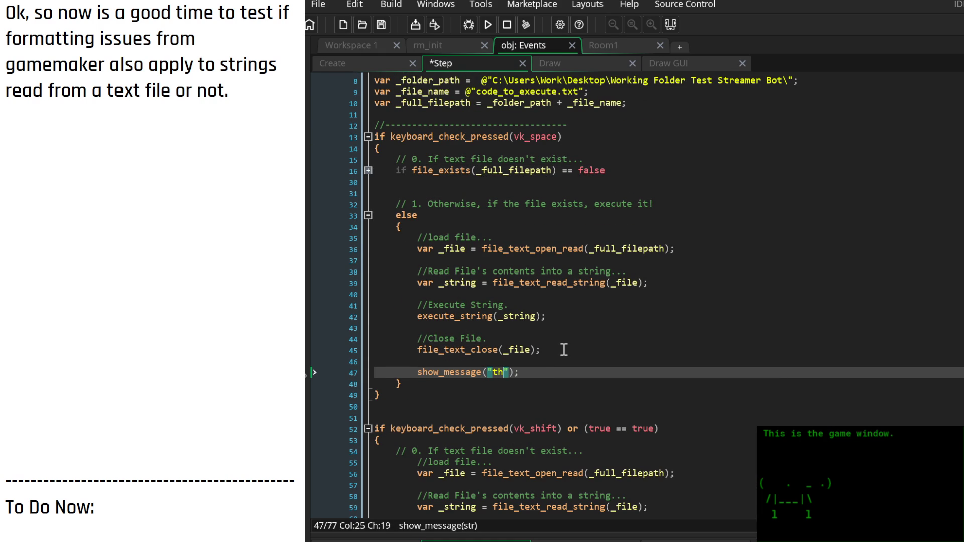
type("as been executed")
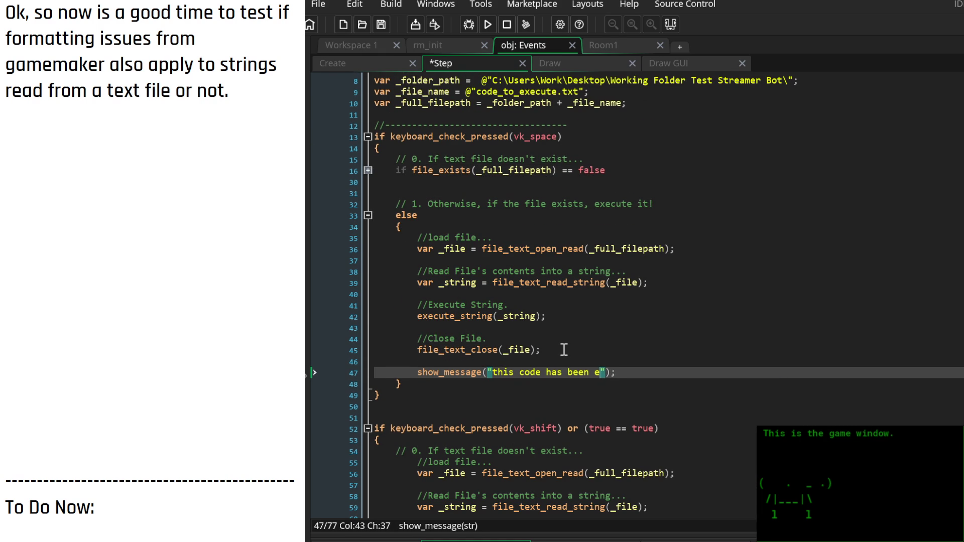
type(".")
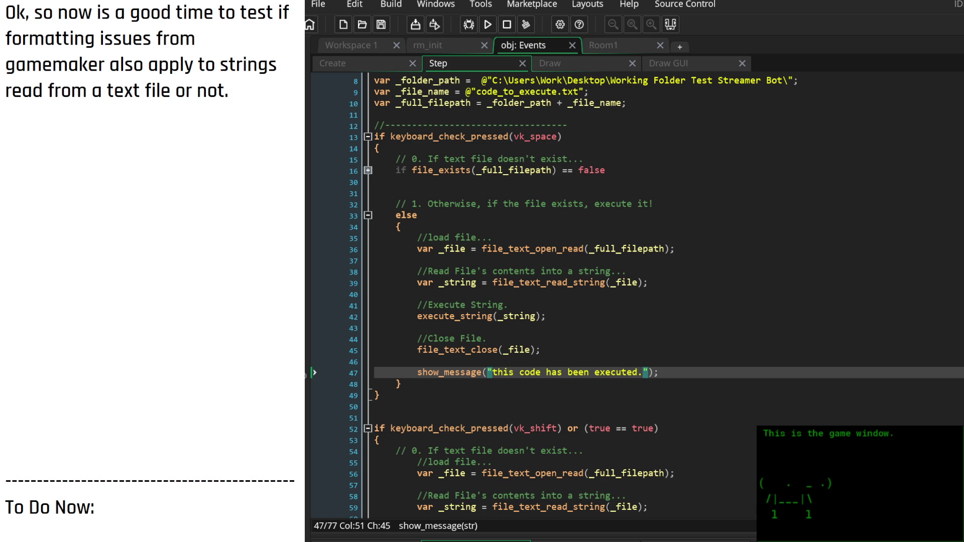
left_click(683, 125)
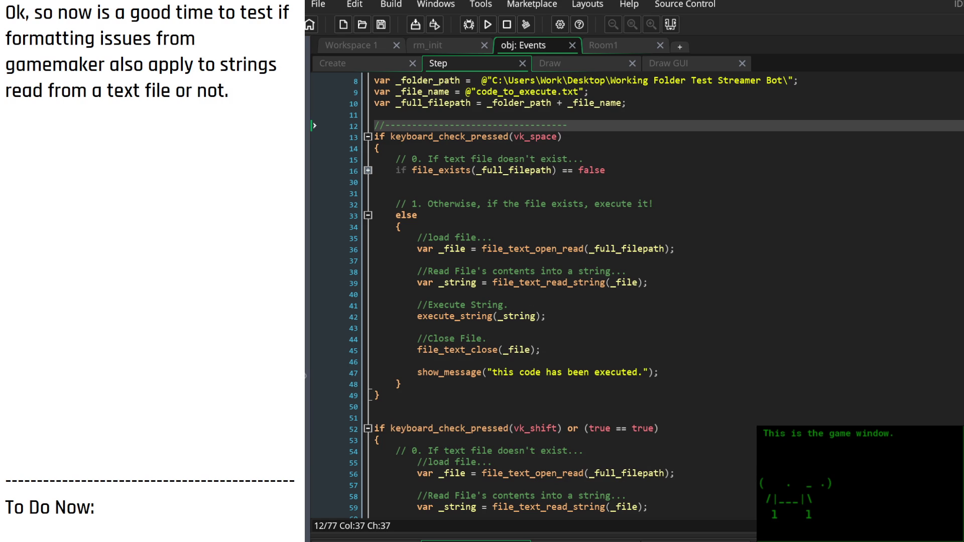
left_click(597, 295)
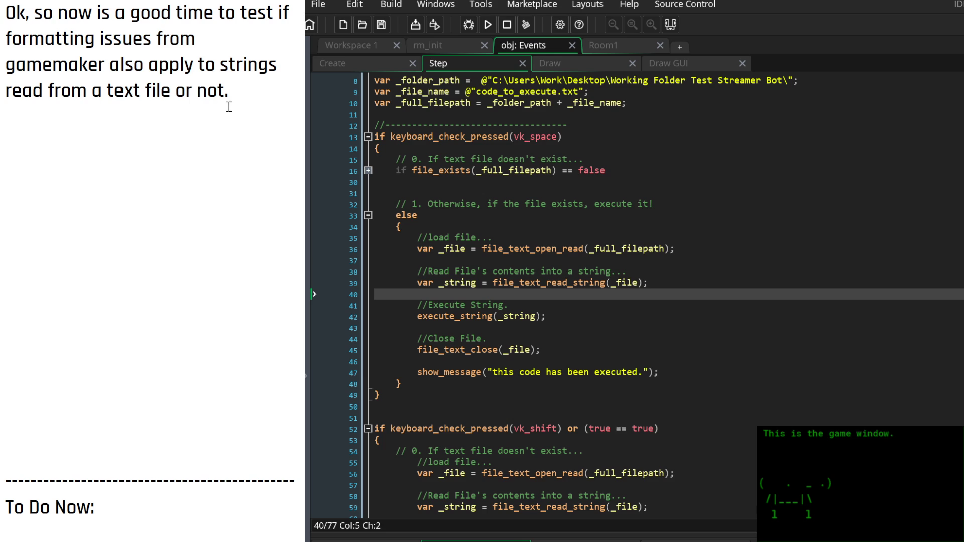
Add '...' and 'okay its not being executed. Why?' to the side notes
type("...")
key("Return")
key("Return")
key("Return")
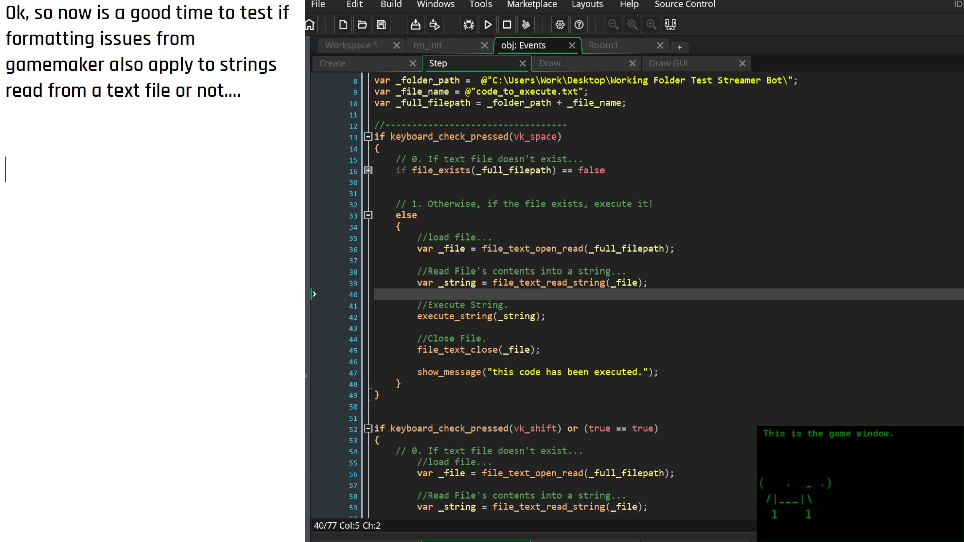
type("okay its ")
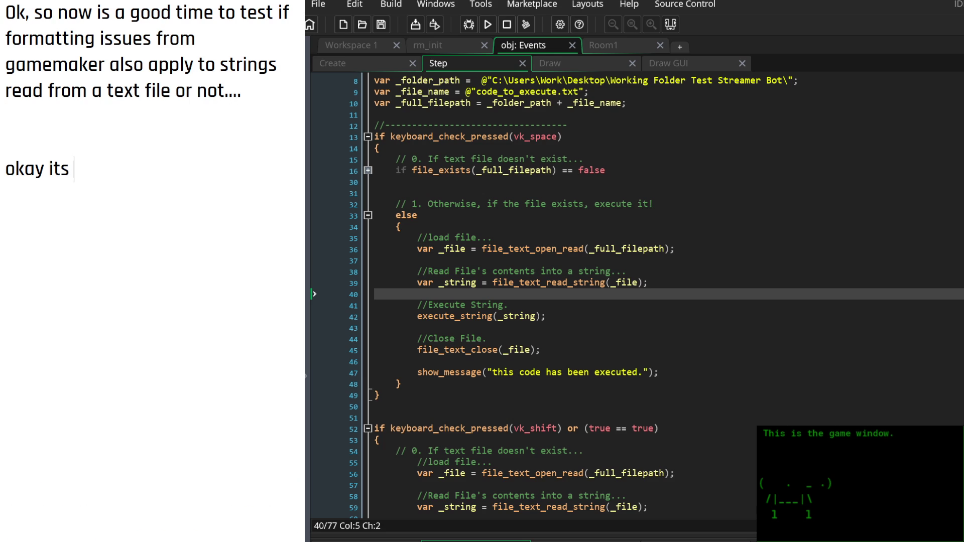
type("not being execu")
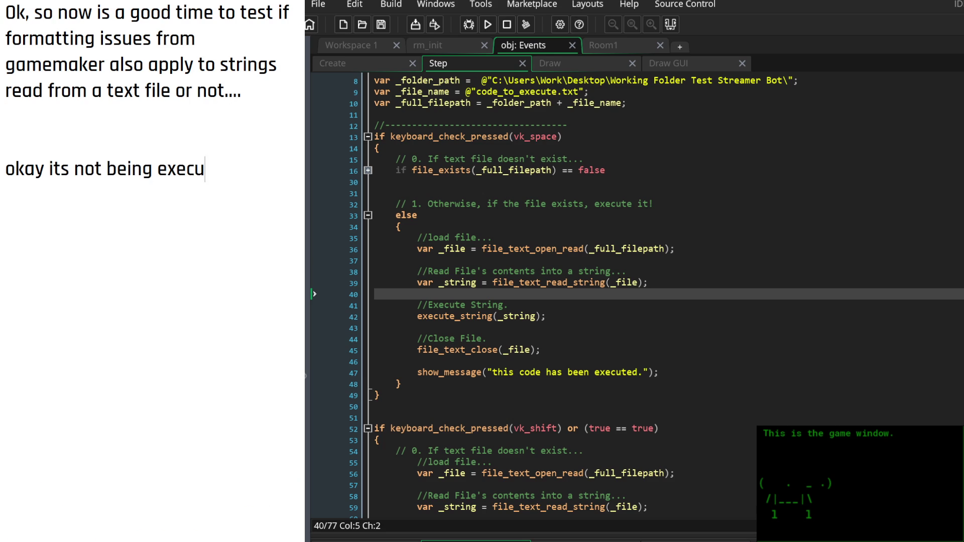
type("ted. Why?")
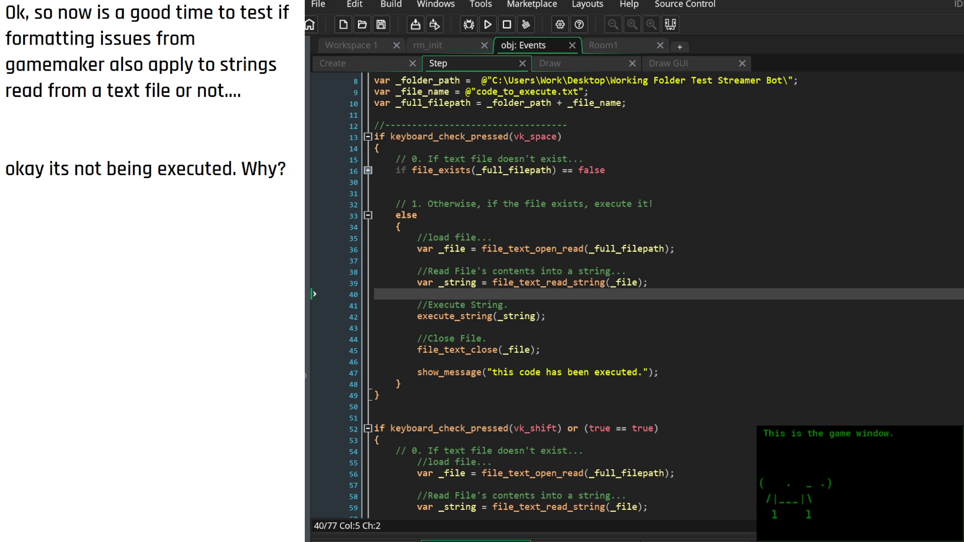
Review the file close, confirmation message and file_text_open_read lines in the Step event
scroll(572, 301, "down", 5)
scroll(572, 306, "up", 5)
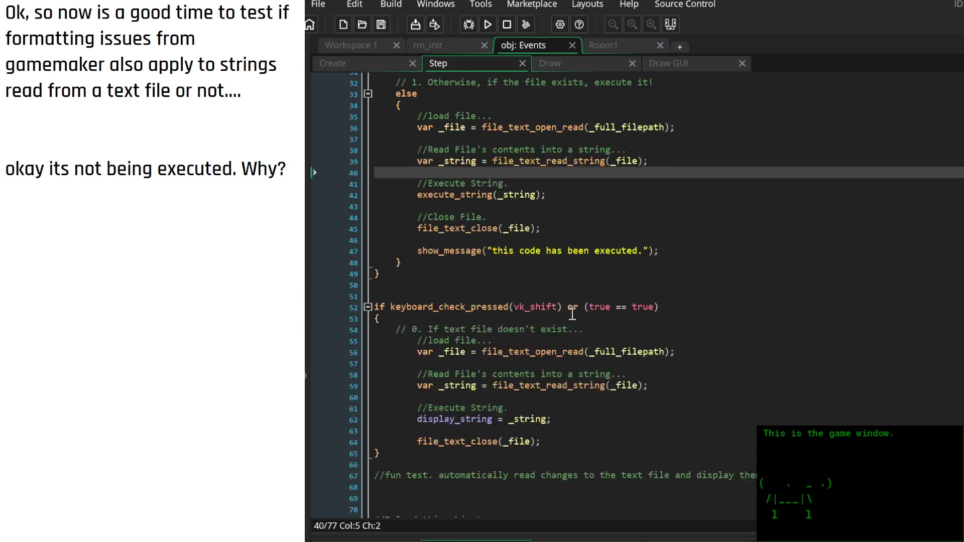
scroll(571, 314, "up", 1)
left_click(571, 367)
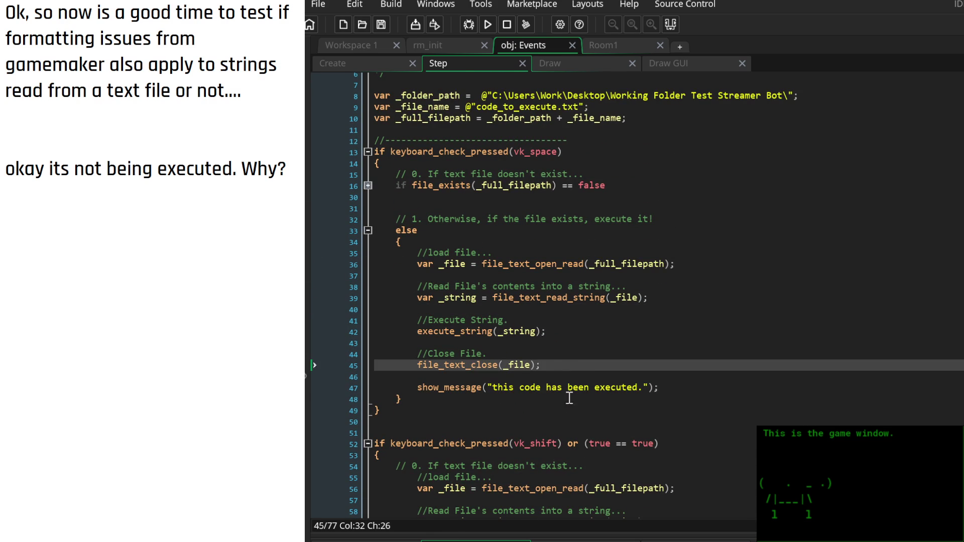
left_click(572, 390)
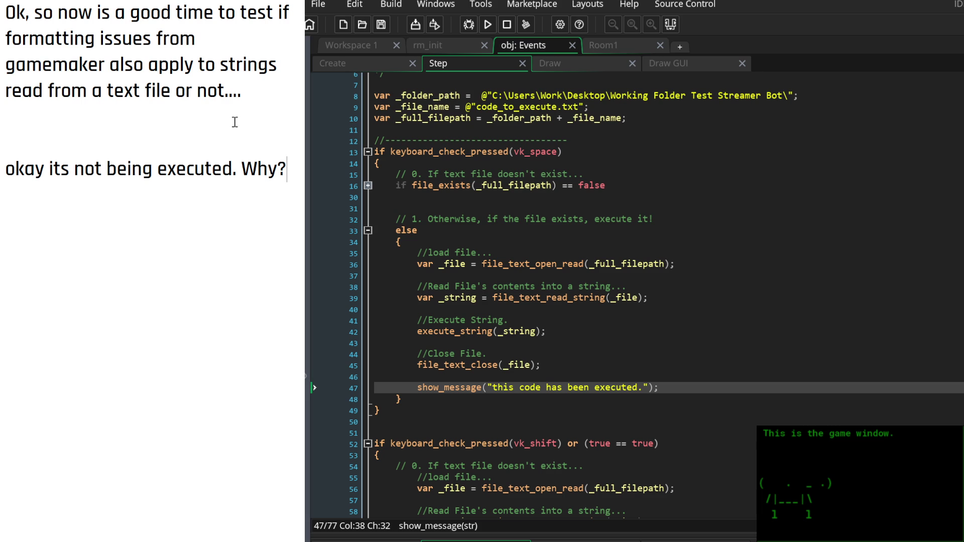
scroll(625, 296, "down", 3)
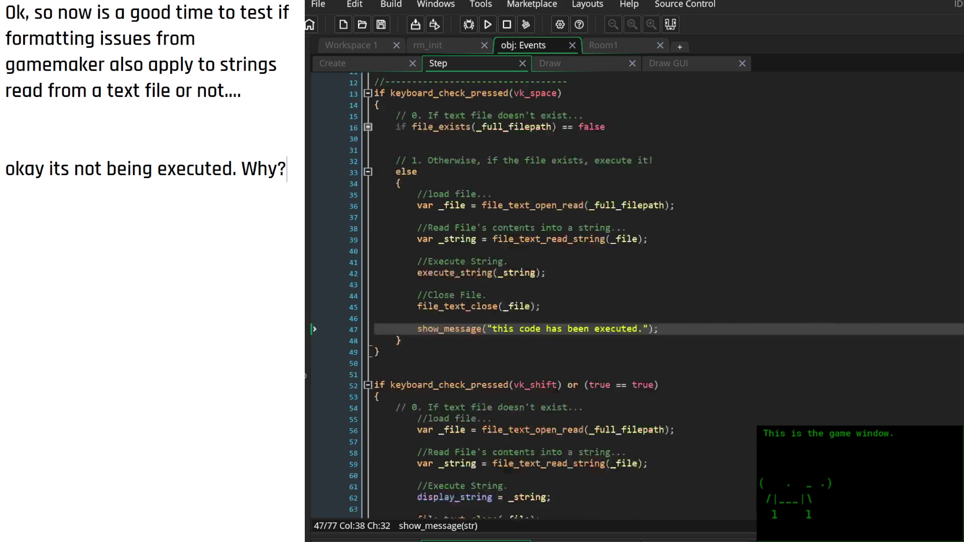
scroll(637, 297, "up", 3)
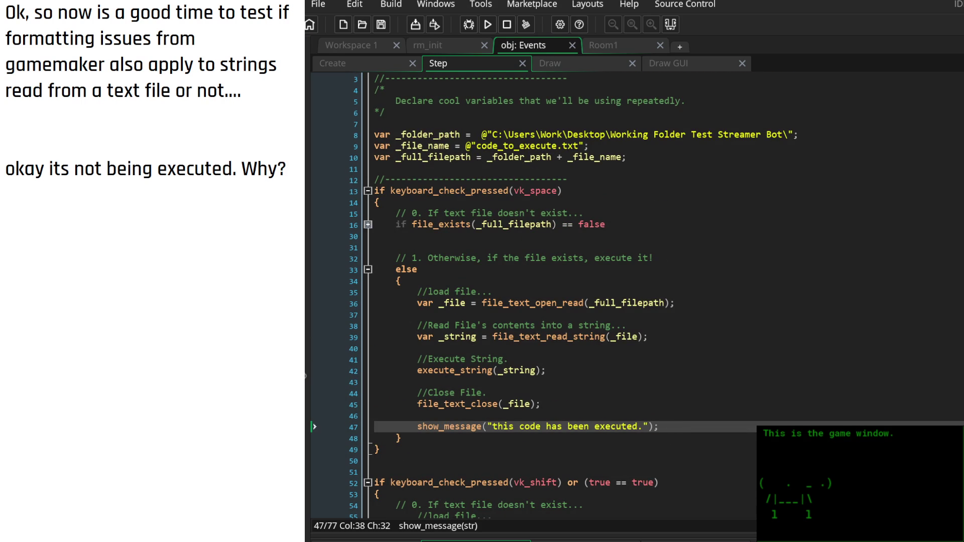
left_click(567, 302)
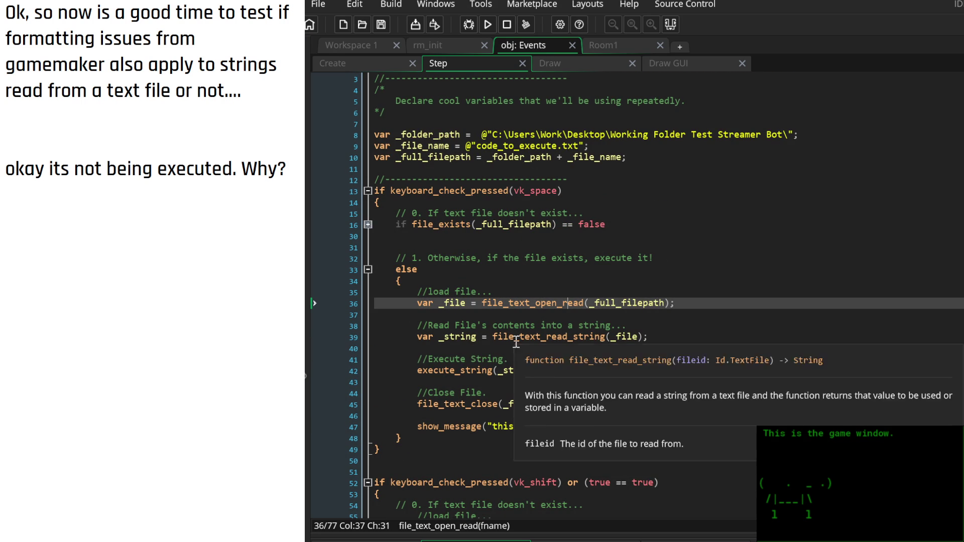
Add show_message(_string); on line 48 to display the file's contents, and save
left_click(666, 428)
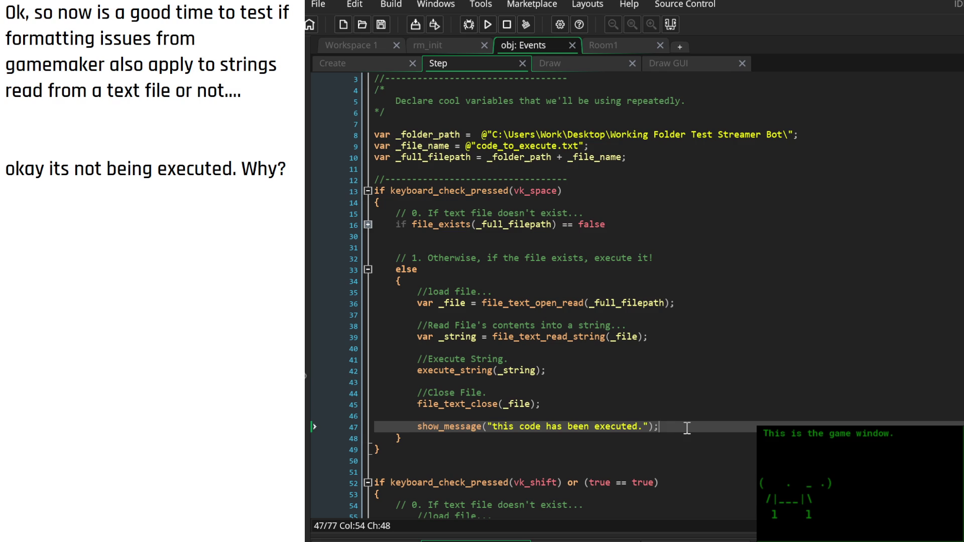
key("Return")
type("show_m")
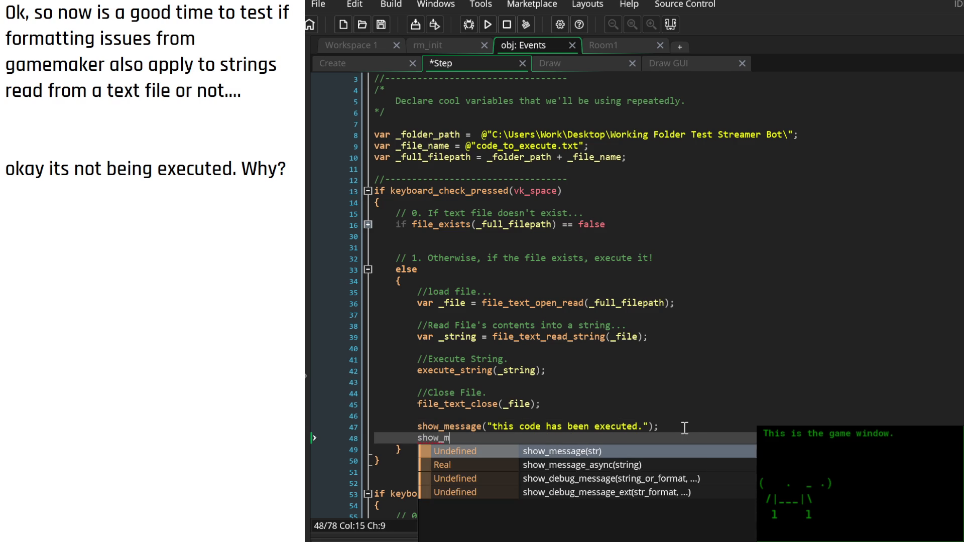
type("essage(\"\");")
key("Left")
key("Left")
type("\"")
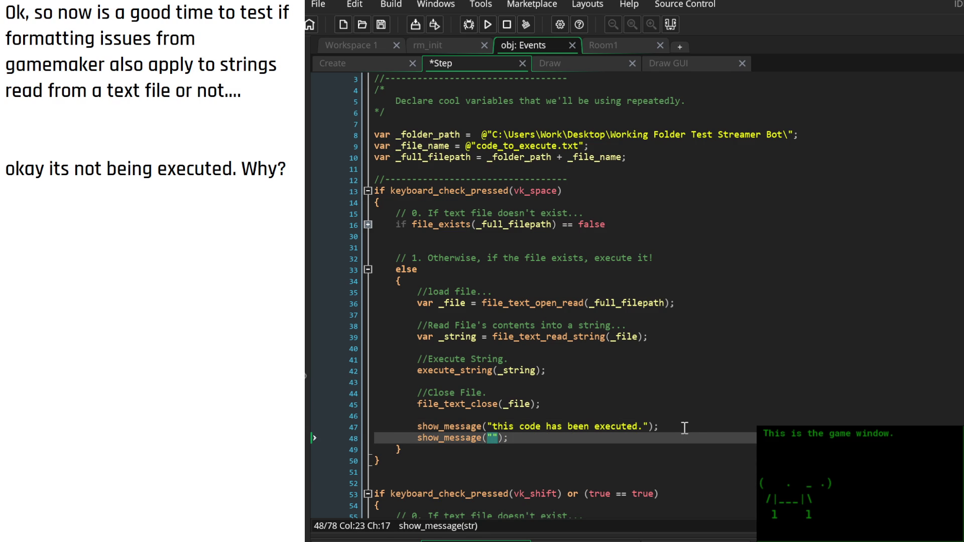
key("Right")
key("BackSpace")
key("BackSpace")
type("_stri")
key("Return")
key("ctrl+s")
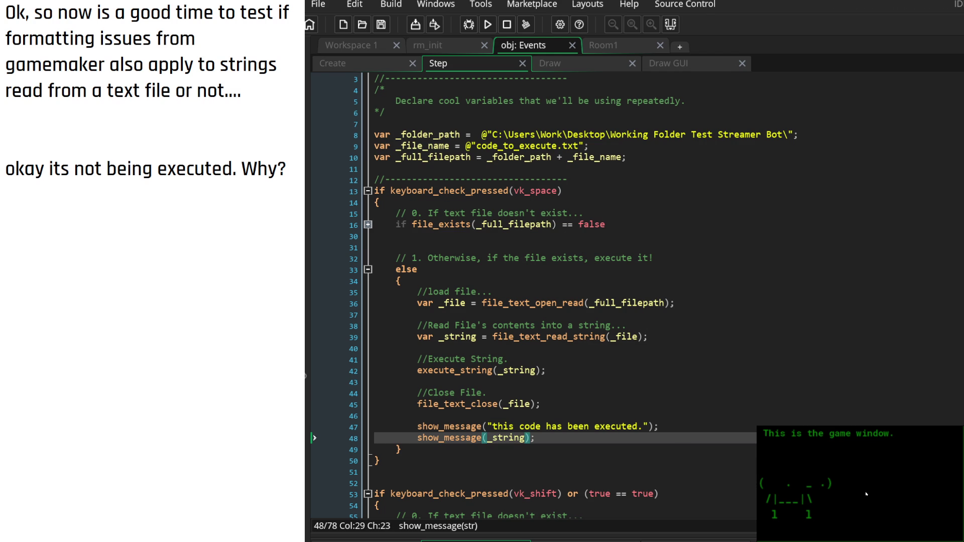
left_click(648, 337)
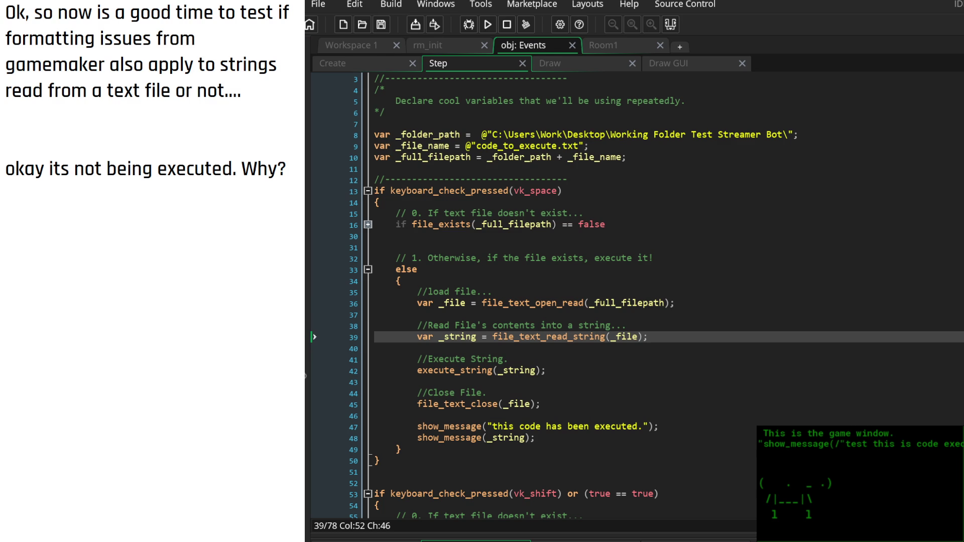
left_click(583, 303)
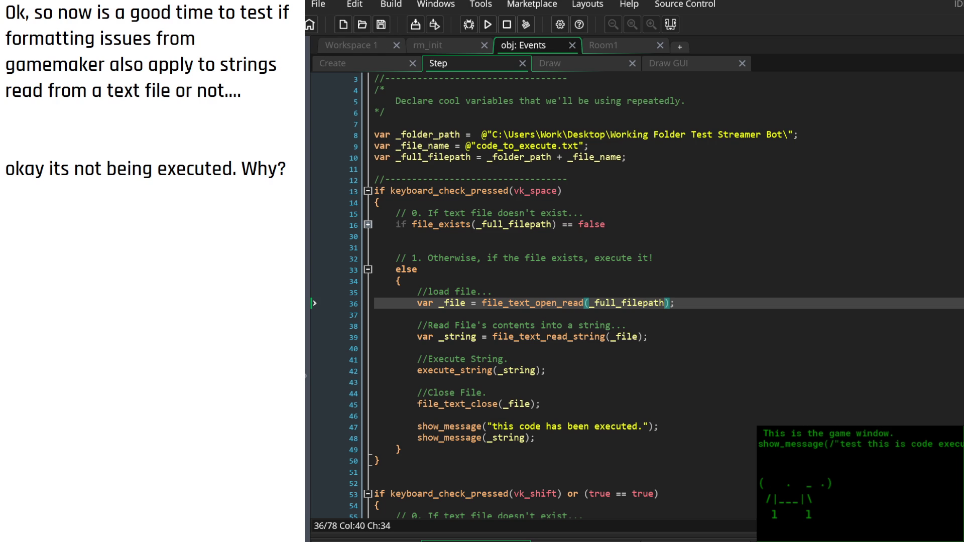
left_click(554, 134)
scroll(531, 305, "down", 1)
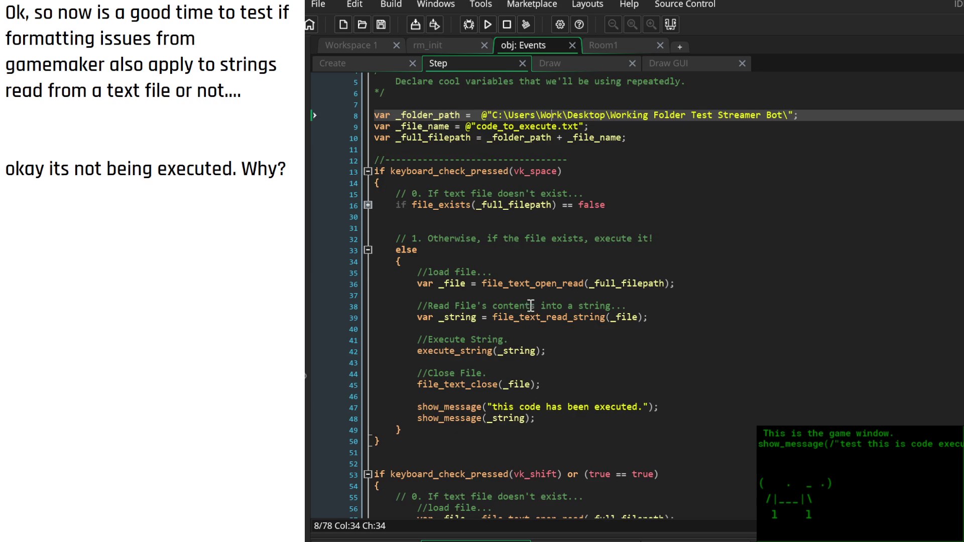
left_click(766, 444)
left_click(946, 296)
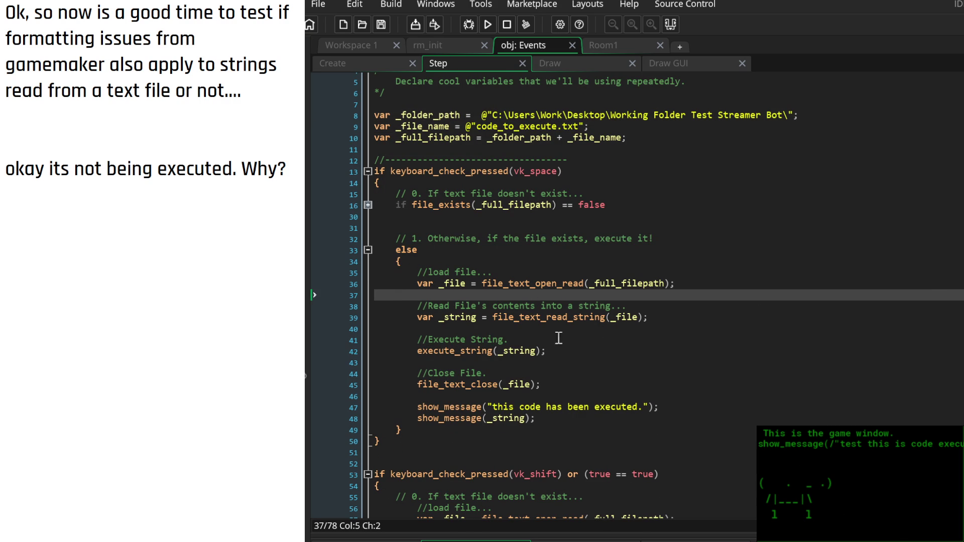
left_click(517, 351)
left_click(474, 317)
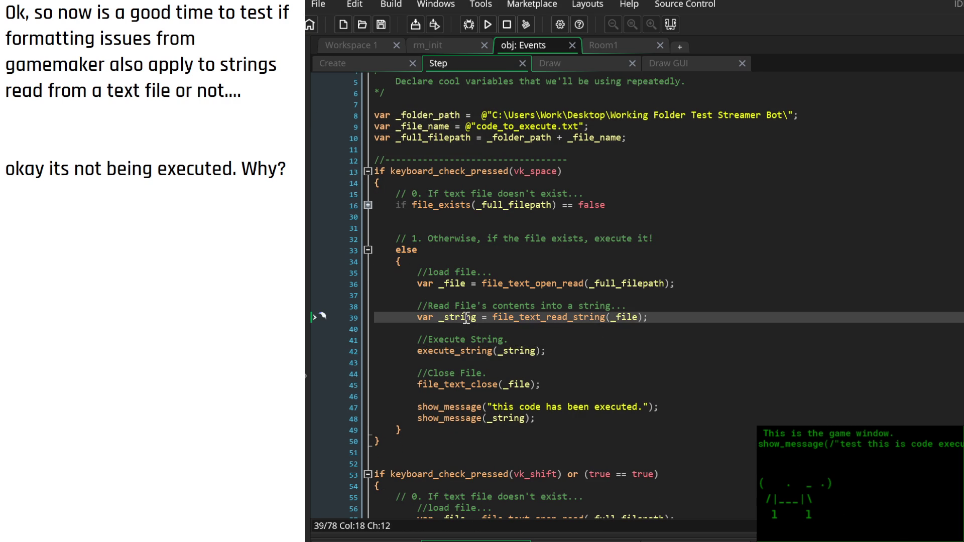
left_click(546, 424)
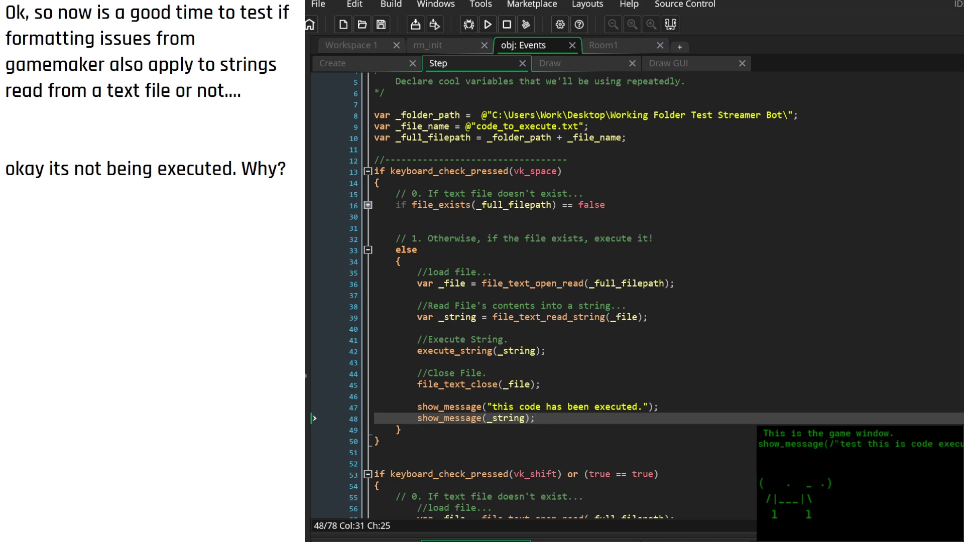
mouse_move(535, 474)
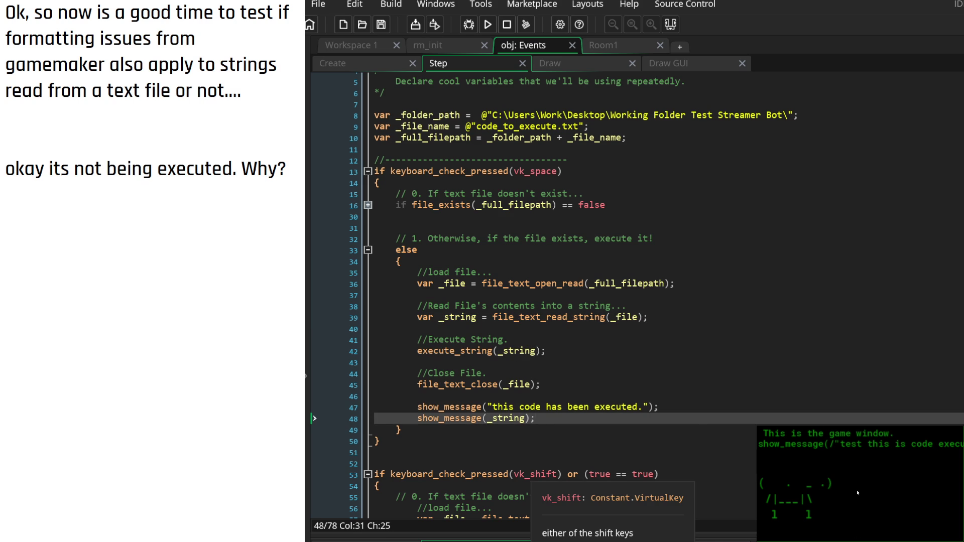
left_click(951, 317)
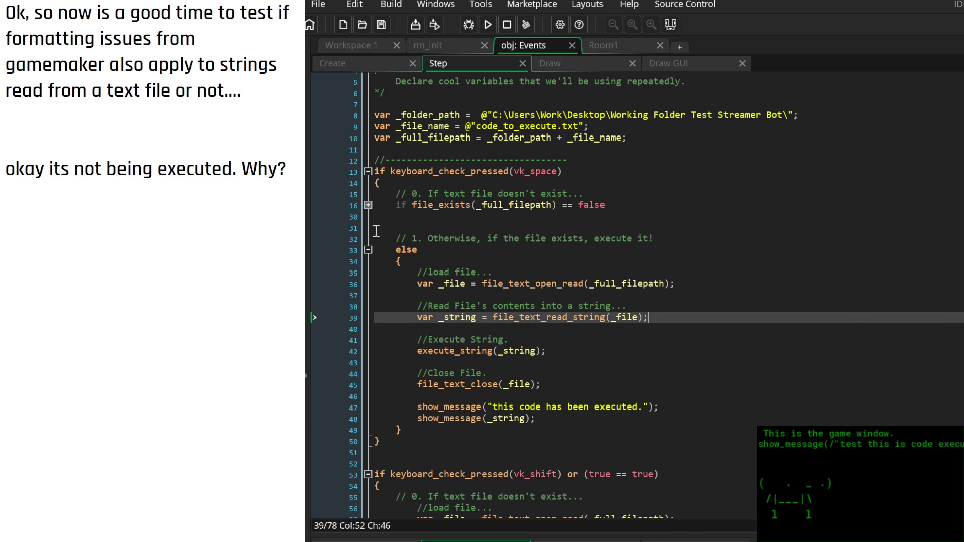
left_click(368, 205)
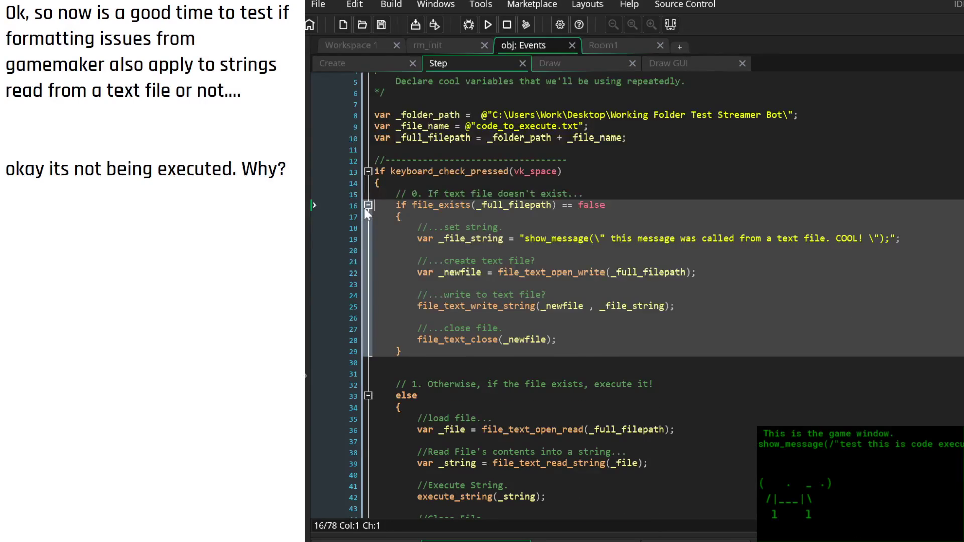
left_click(367, 206)
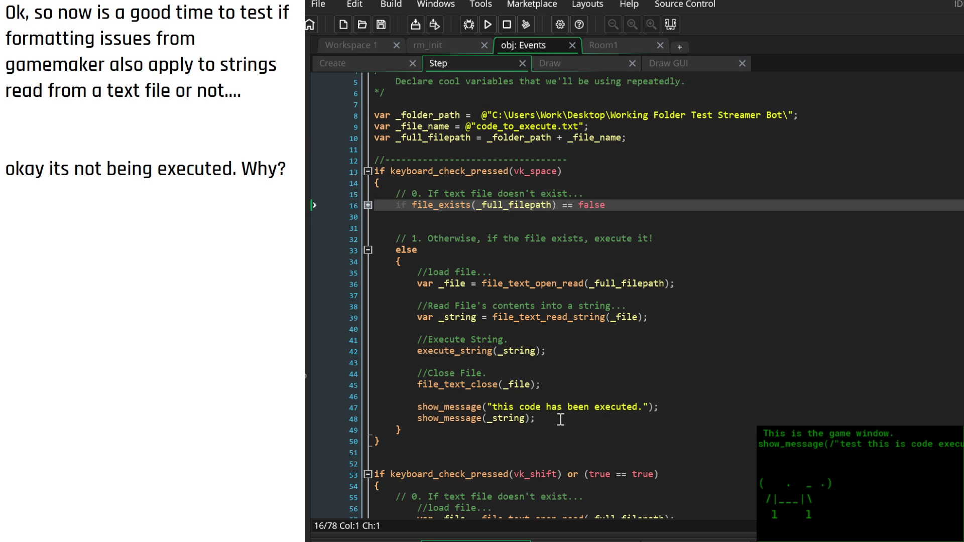
left_click(355, 407)
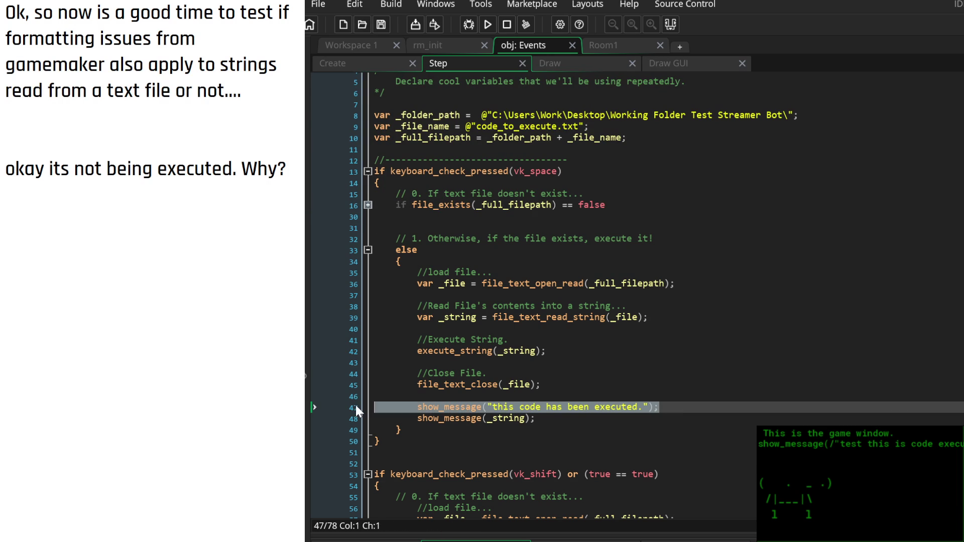
left_click(507, 259)
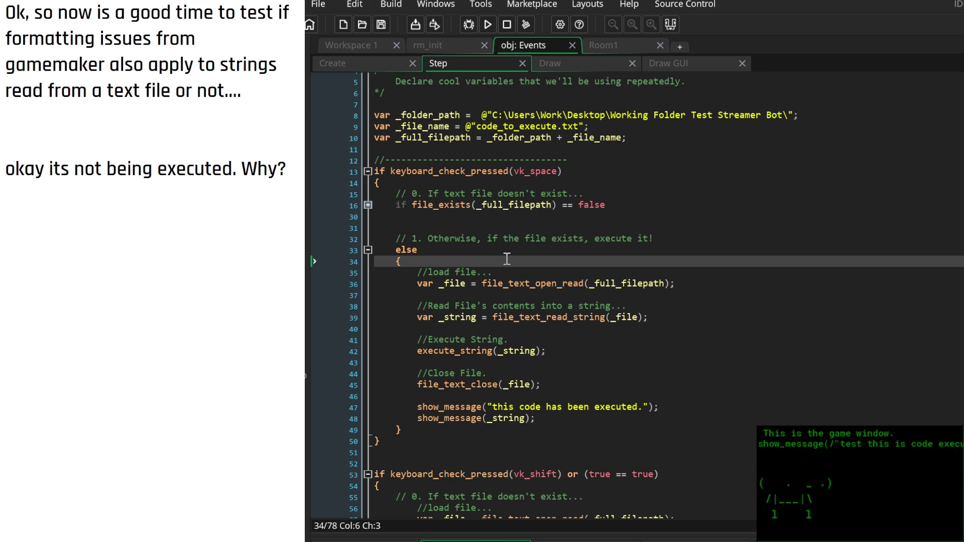
Open the else block with show_message("this code has been executed 1."); aligned to the code below
key("Return")
type("show_message(\"this code has been executed.\");")
key("Left")
key("Left")
key("Left")
type("1")
key("Left")
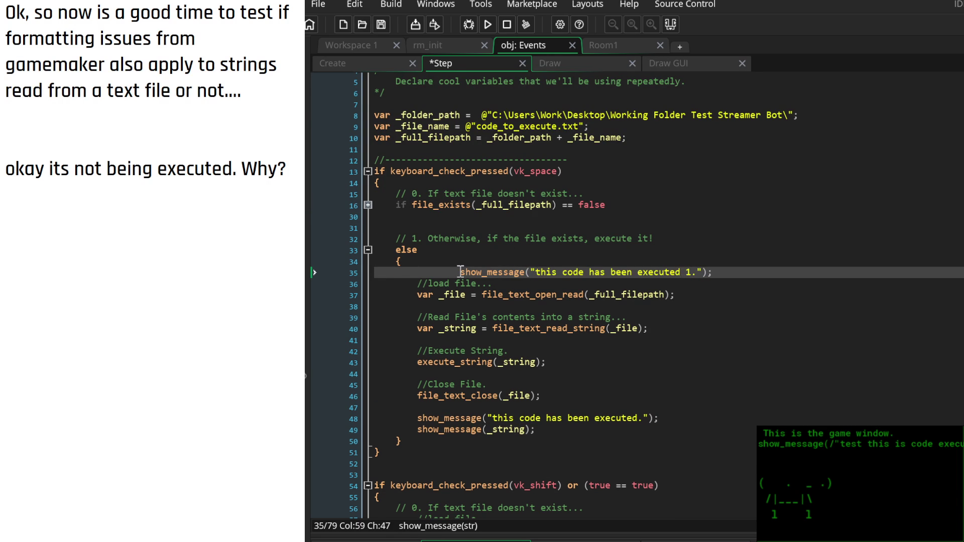
left_click(460, 272)
key("BackSpace")
key("BackSpace")
key("BackSpace")
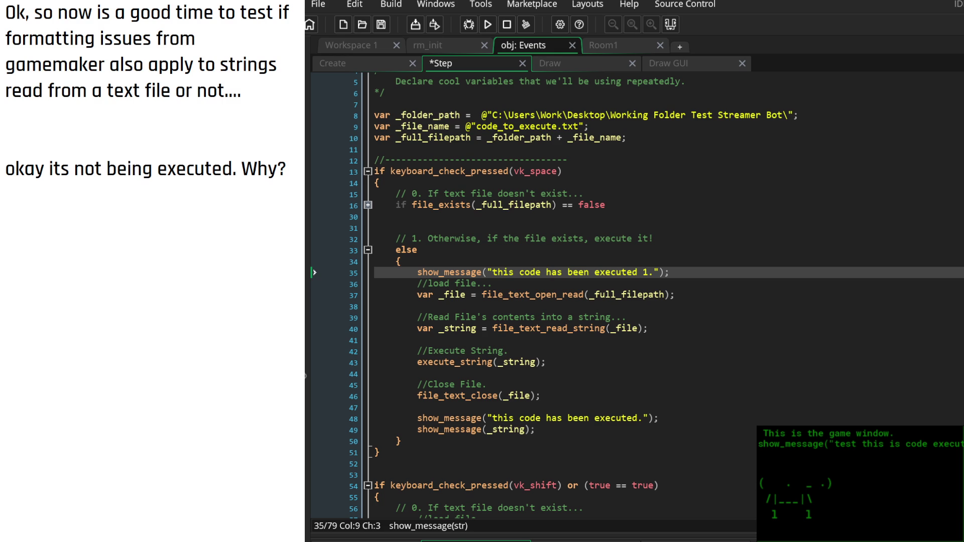
left_click(607, 362)
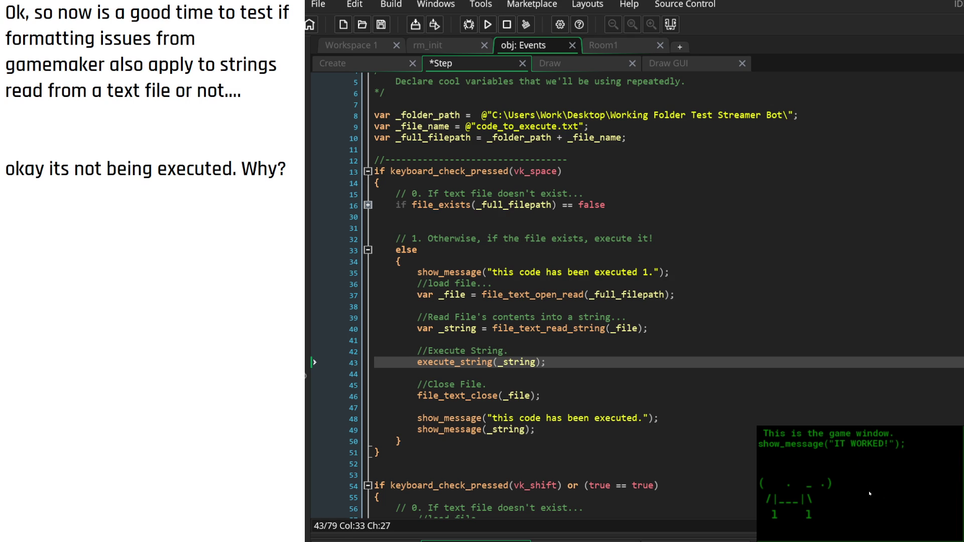
Delete all three show_message debug lines and the blank line from the else block, then save
left_click(671, 138)
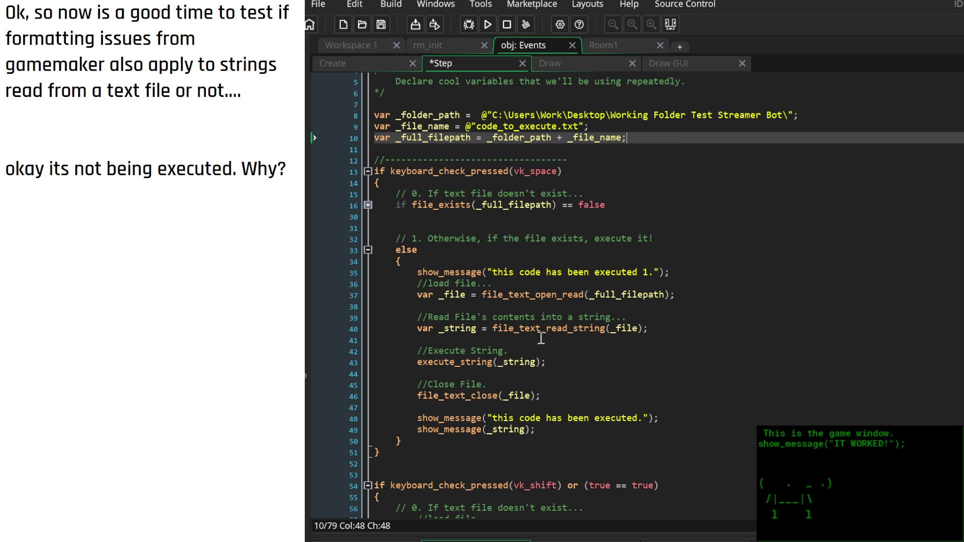
left_click_drag(673, 271, 329, 270)
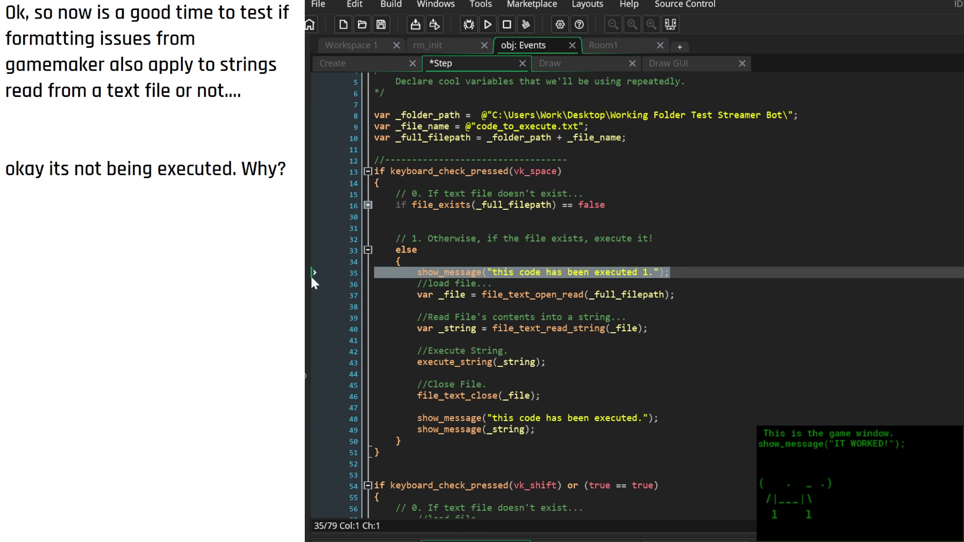
key("Delete")
left_click(660, 407)
key("shift+Up")
key("Delete")
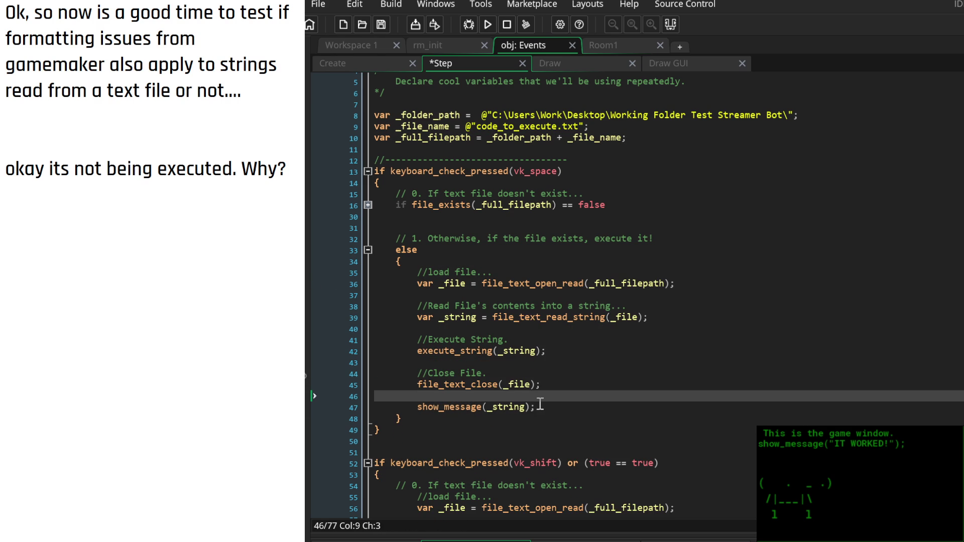
left_click_drag(540, 404, 321, 401)
key("shift+Up")
key("Delete")
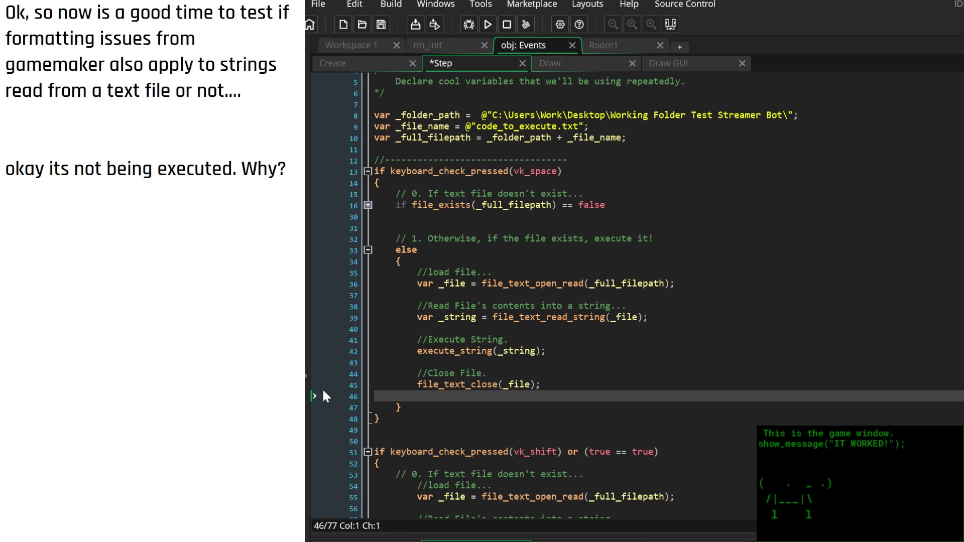
key("BackSpace")
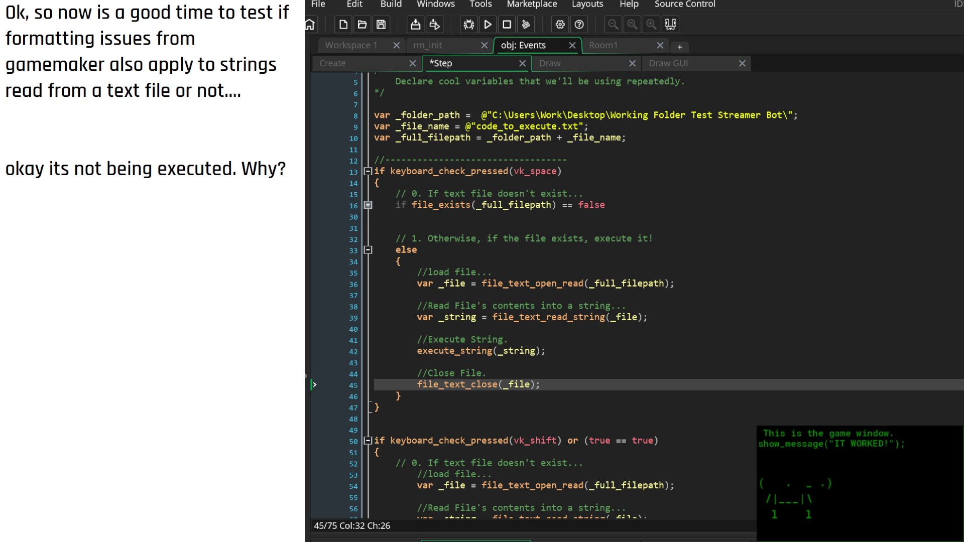
left_click(551, 115)
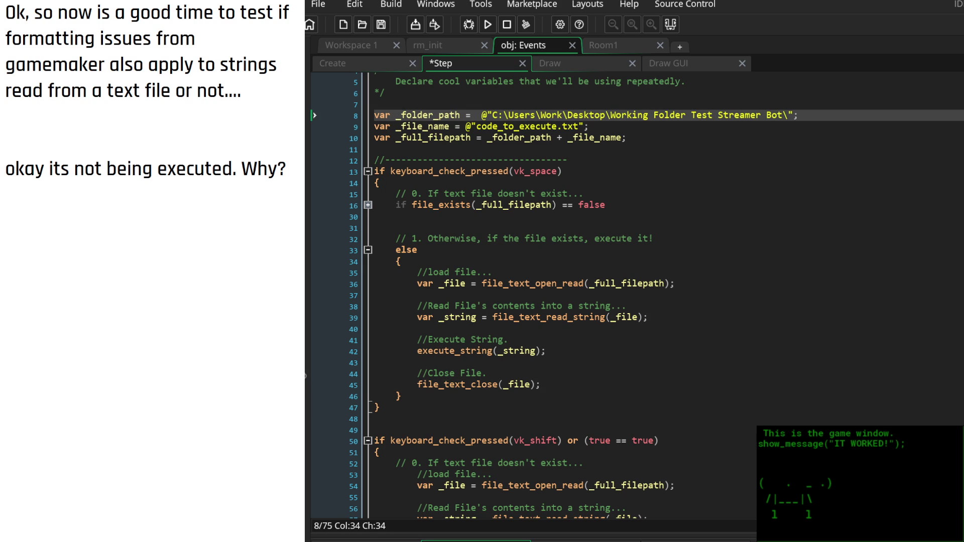
key("ctrl+s")
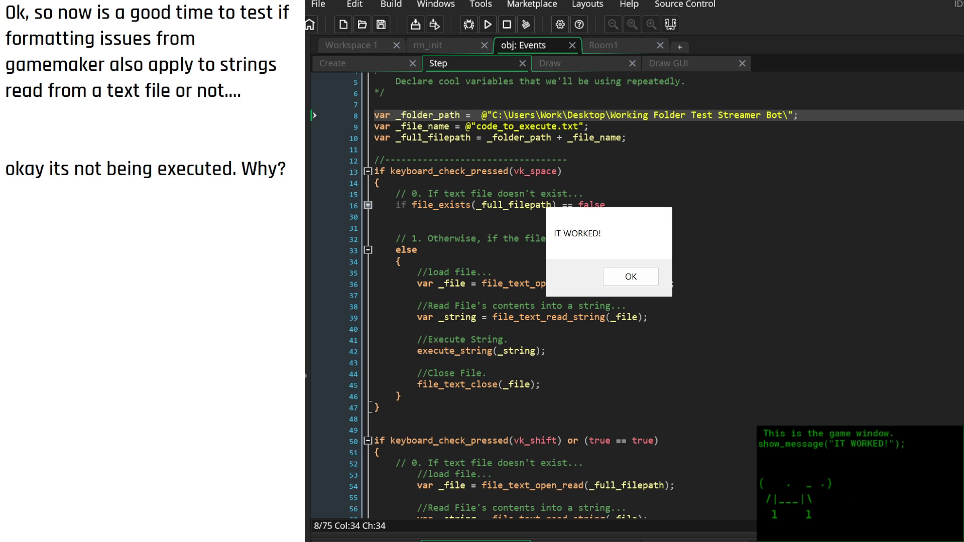
Run the text file's code in the game twice, showing IT WORKED! then Hewwo World!
key("Return")
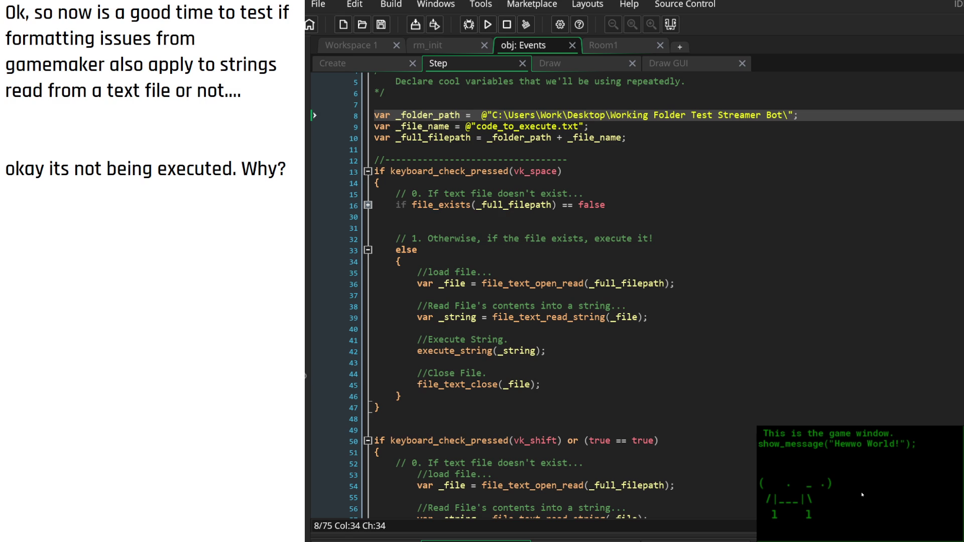
key("Return")
mouse_move(287, 170)
left_mouse_down()
mouse_move(119, 91)
mouse_move(2, 3)
left_mouse_up()
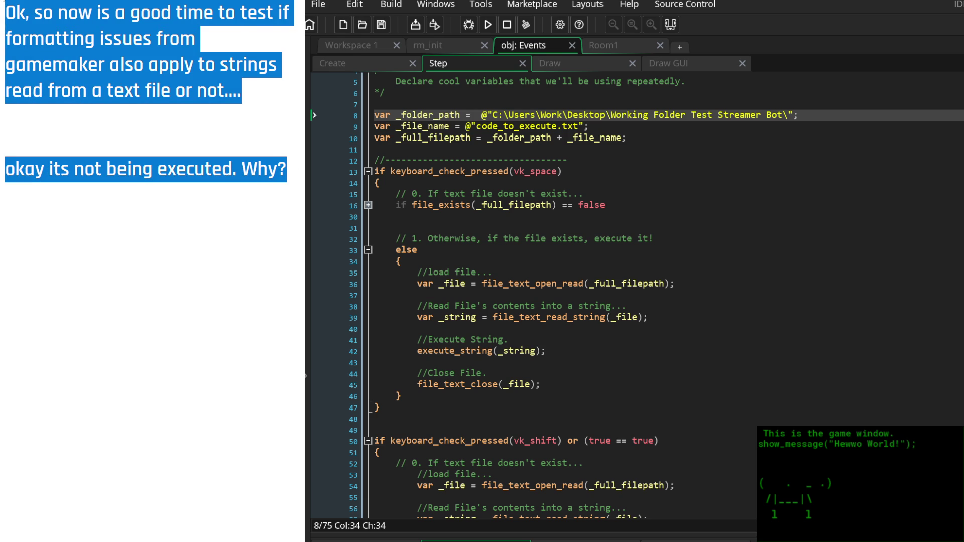
Add notes 'Ok it was being executed actually…', 'IT WORKS!' and 'Now what..........'
type("Ok i")
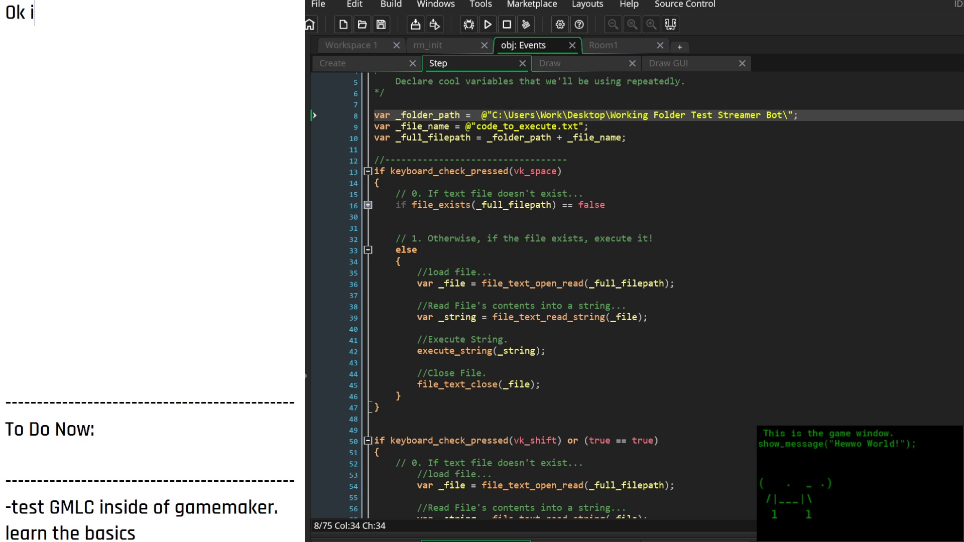
type("t was being")
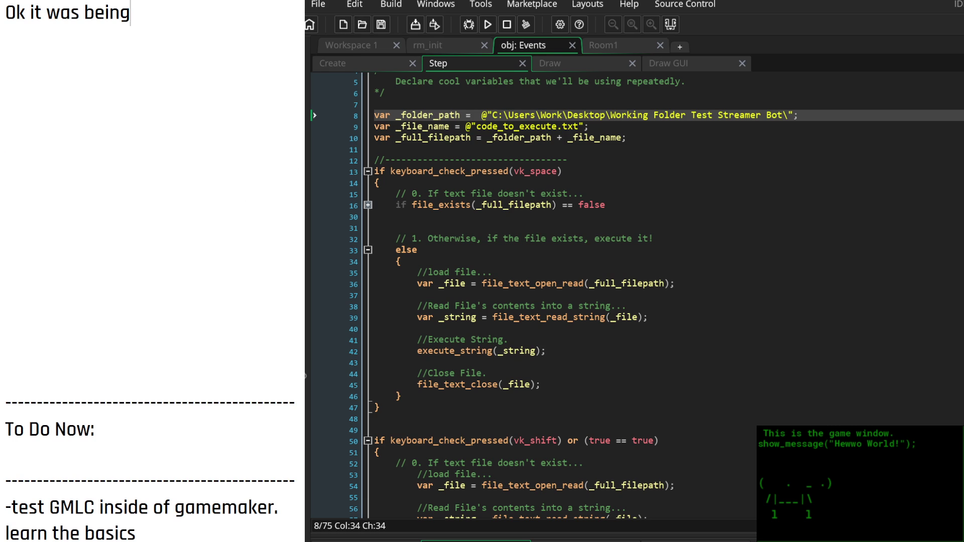
type(" executed actua")
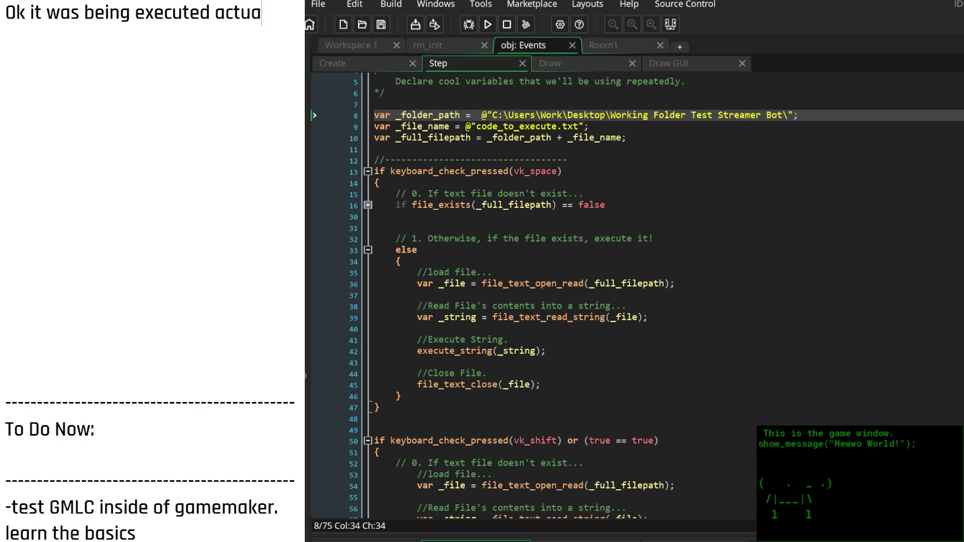
type("lly, i just was")
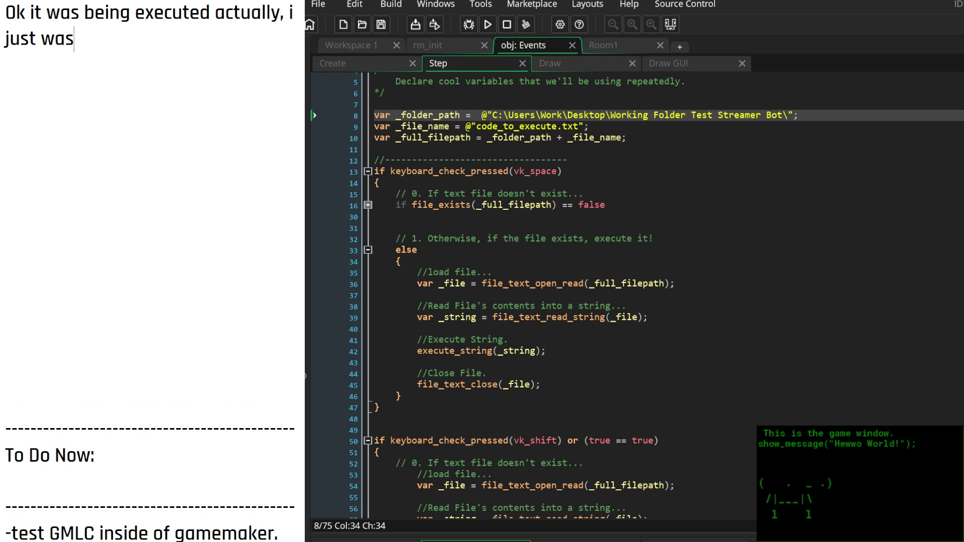
type(" being a bit dumb.")
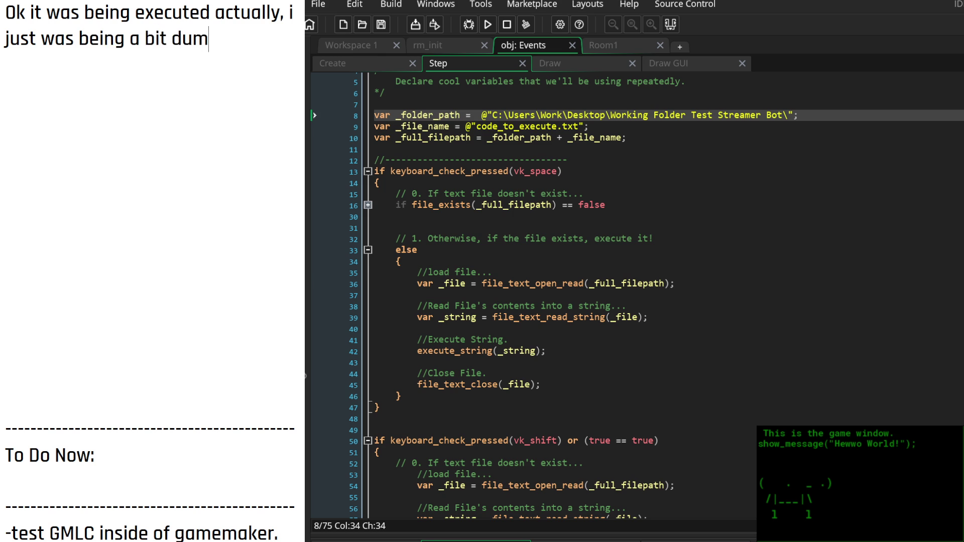
key("Return")
key("Return")
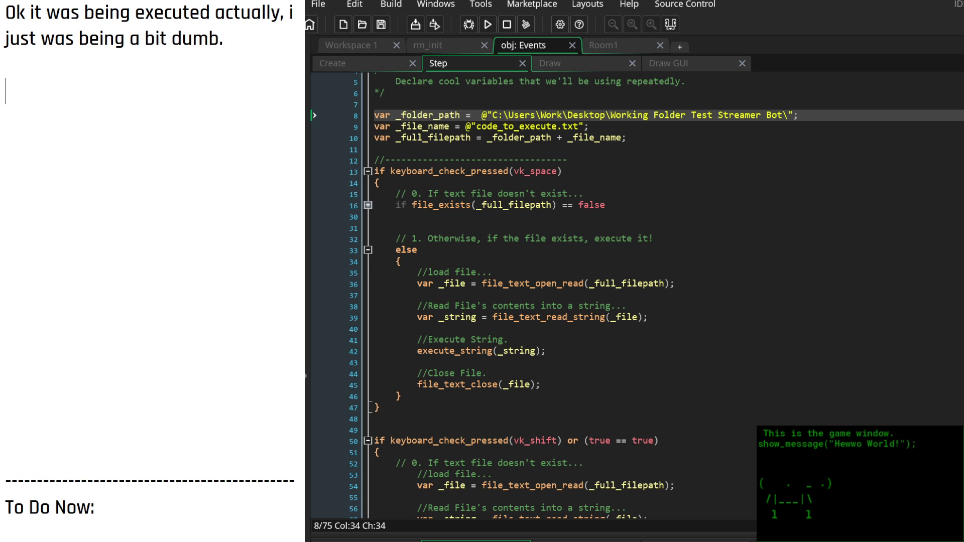
type("IT WORK")
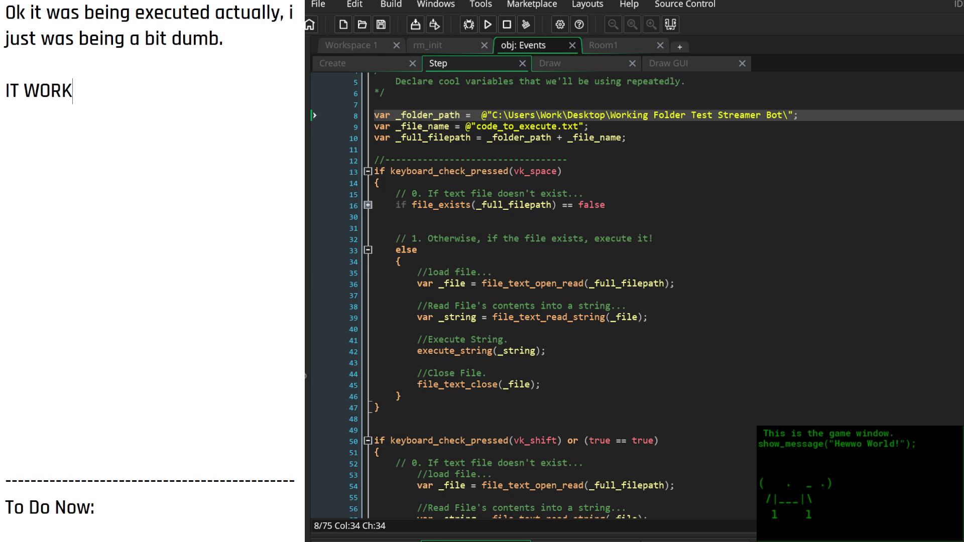
type("S!")
key("Return")
key("Return")
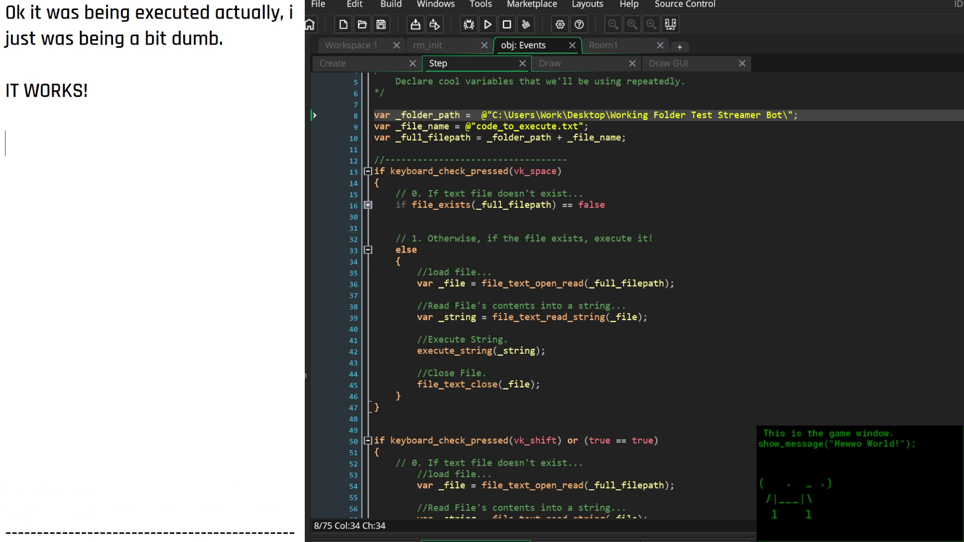
type("Now wha")
type("t..........")
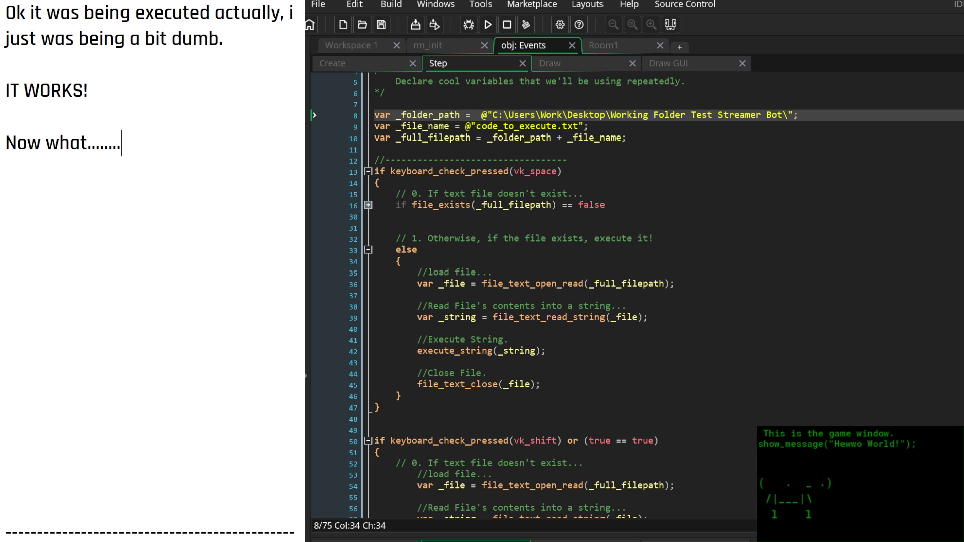
key("Return")
key("Return")
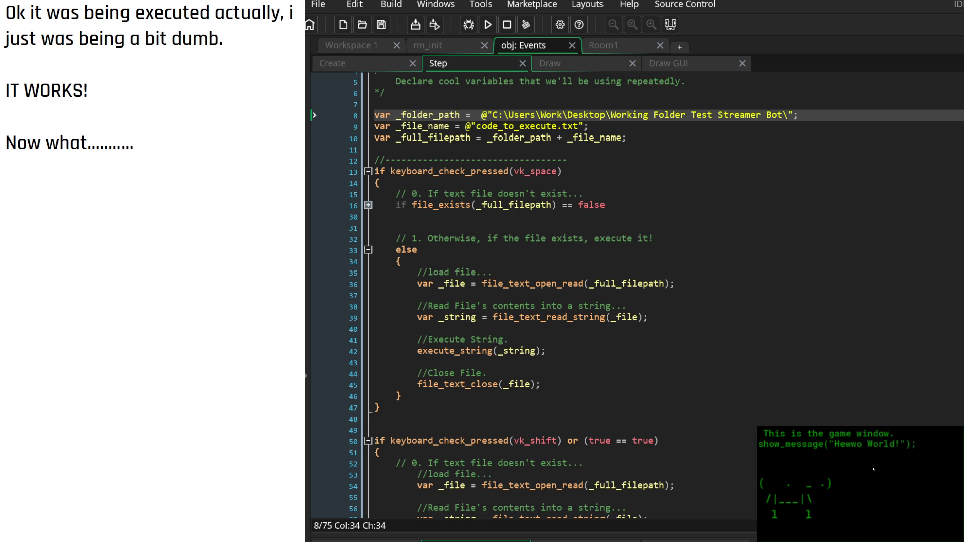
Change the Draw GUI label to "The following string will be executed:" and save
left_click(668, 63)
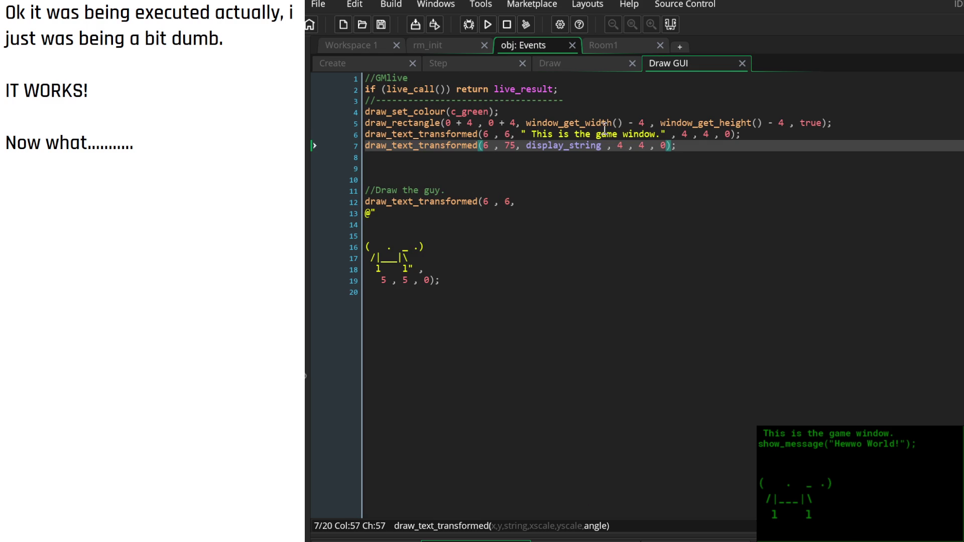
left_click_drag(659, 134, 542, 135)
type("e following")
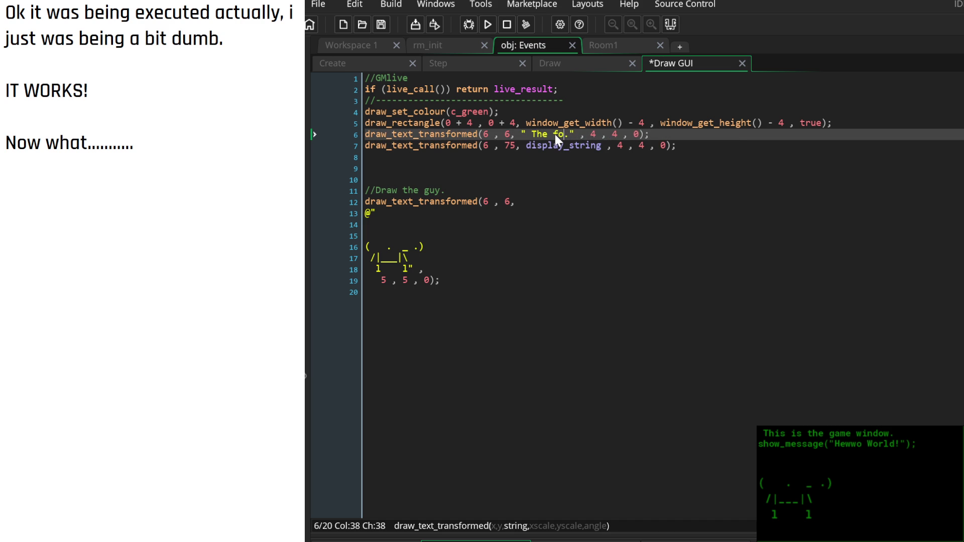
type(" string will be e")
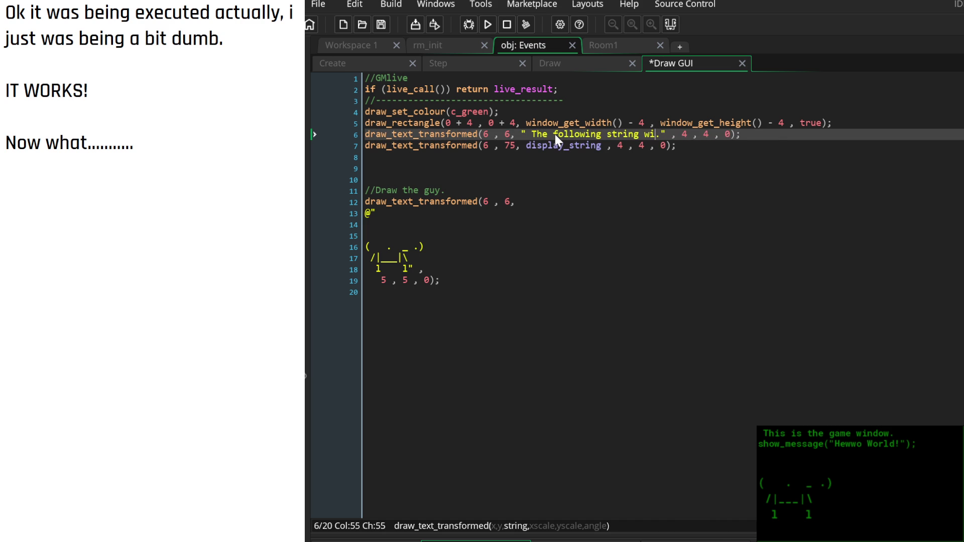
type("xecuted:")
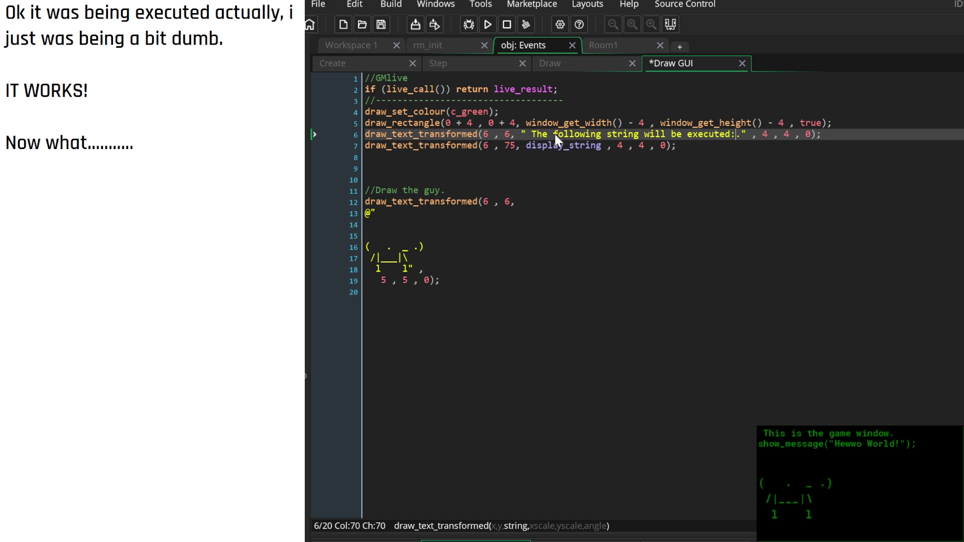
key("Delete")
type(":")
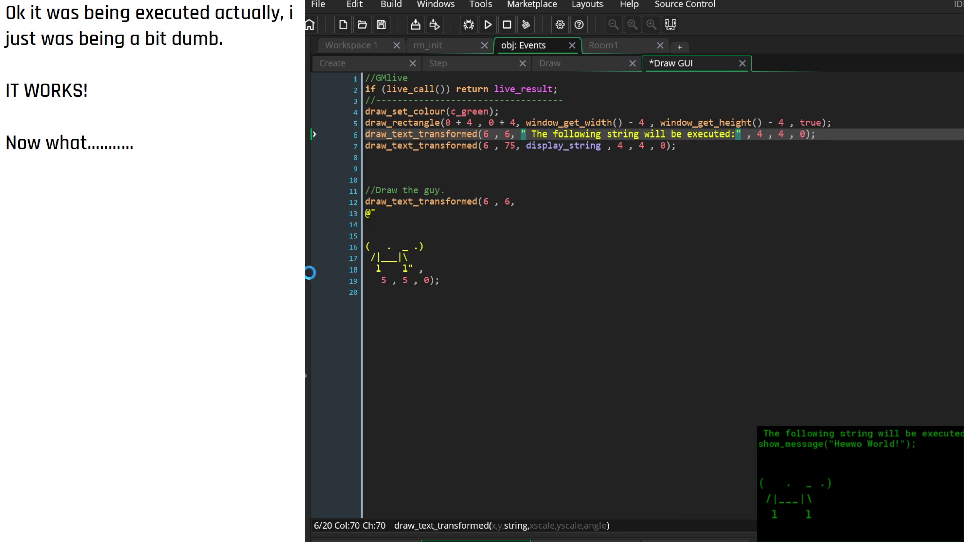
key("ctrl+s")
Change the x and y scale of both draw text lines from 4 to 3
key("Right")
key("Right")
key("Right")
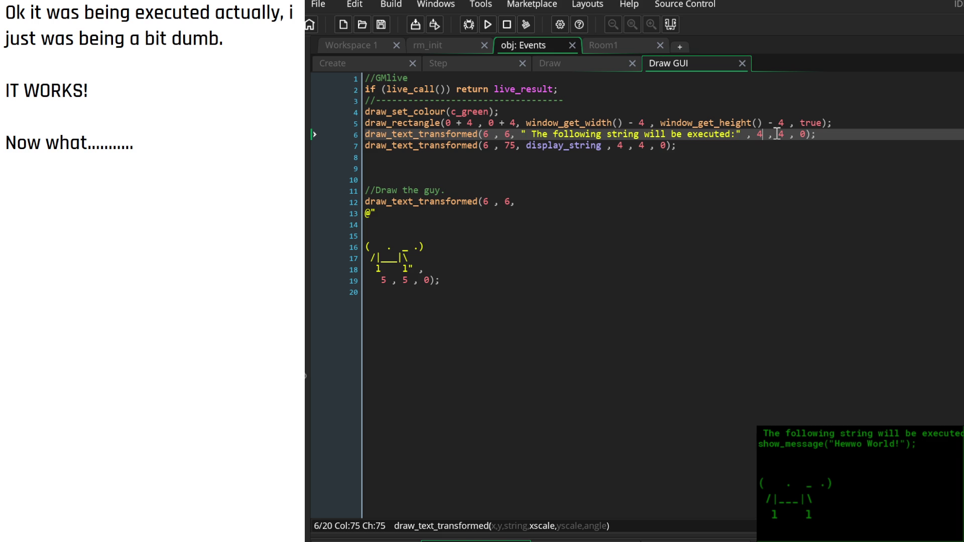
key("BackSpace")
type("3")
key("Right")
key("Right")
key("Right")
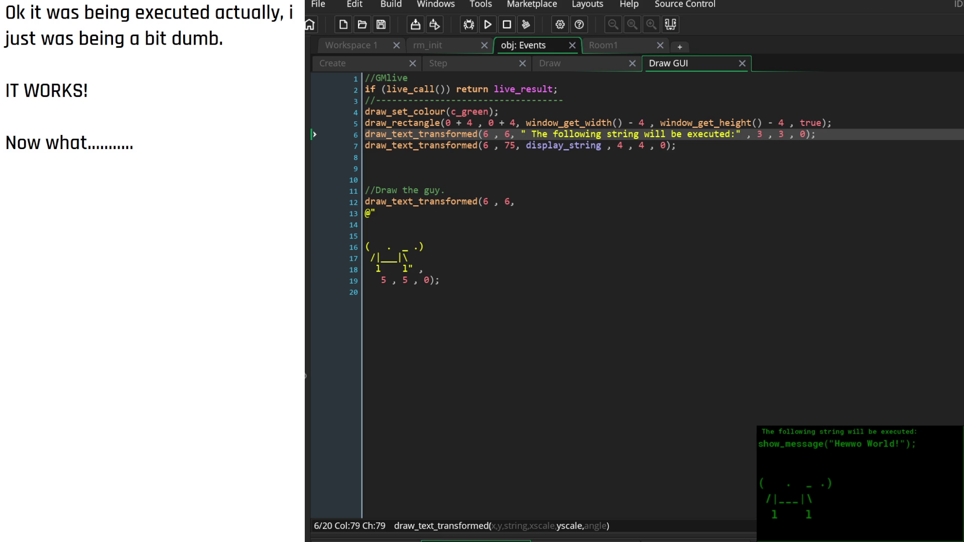
key("Down")
double_click(620, 145)
type("3")
double_click(642, 146)
type("3")
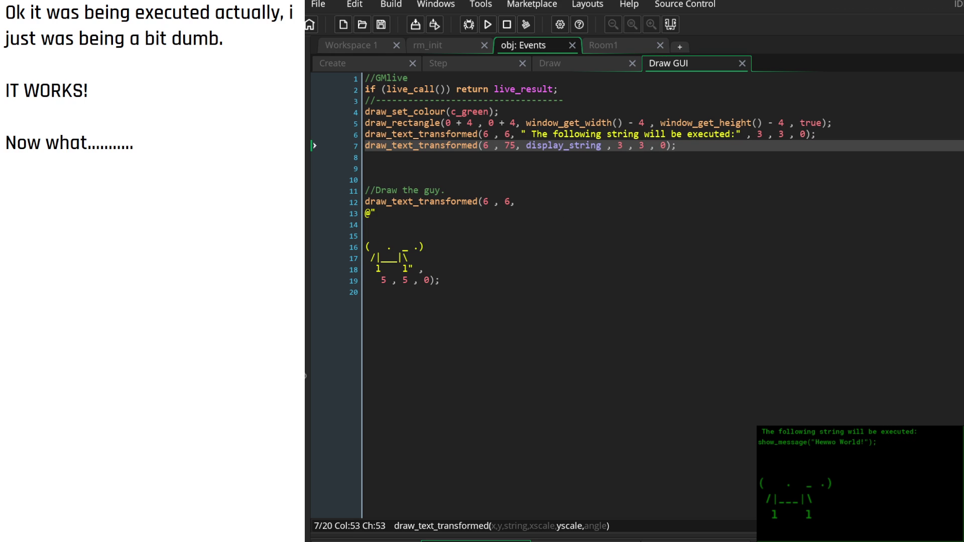
Set both lines' x position to 9, remove the label's leading space, and save
left_click(532, 134)
left_click(504, 134)
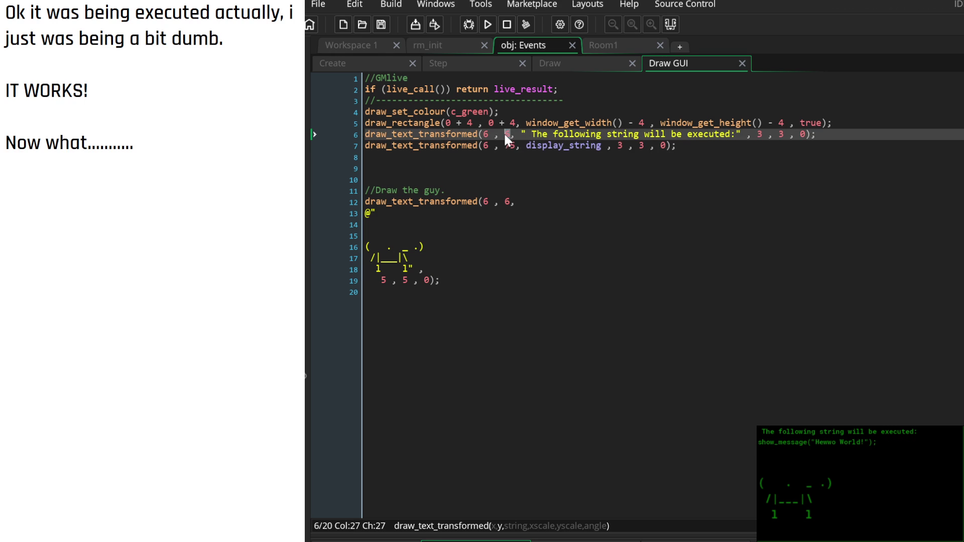
type("9")
double_click(486, 134)
key("ctrl+z")
double_click(485, 134)
type("9")
double_click(485, 145)
type("9")
left_click(532, 135)
key("BackSpace")
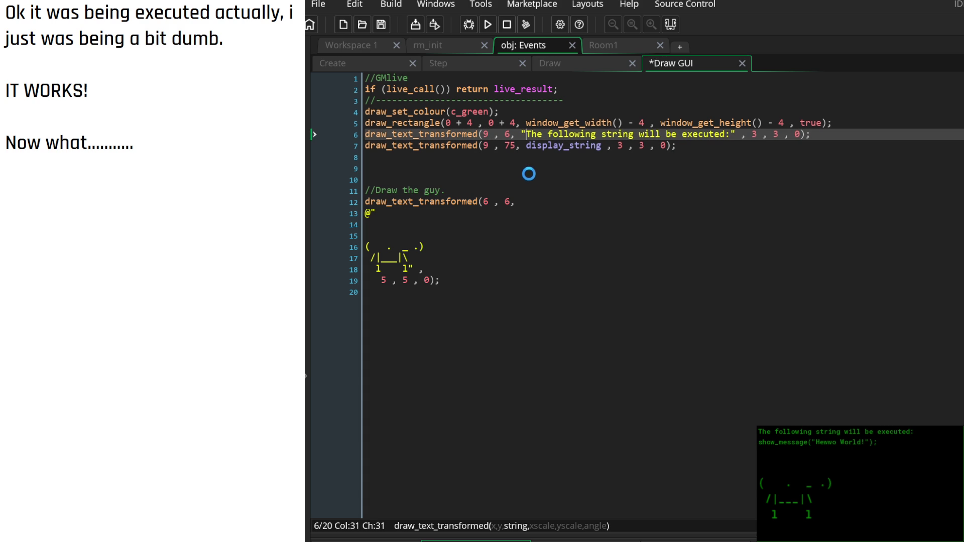
key("ctrl+s")
Move both text lines to x 30, save, and test the string execution in game
left_click(488, 134)
key("BackSpace")
type("30")
key("Down")
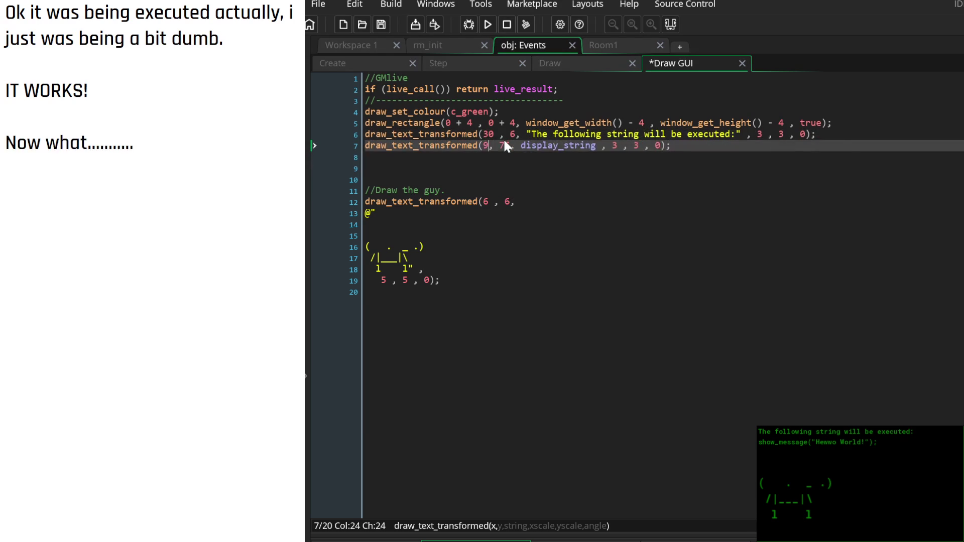
key("BackSpace")
type("30")
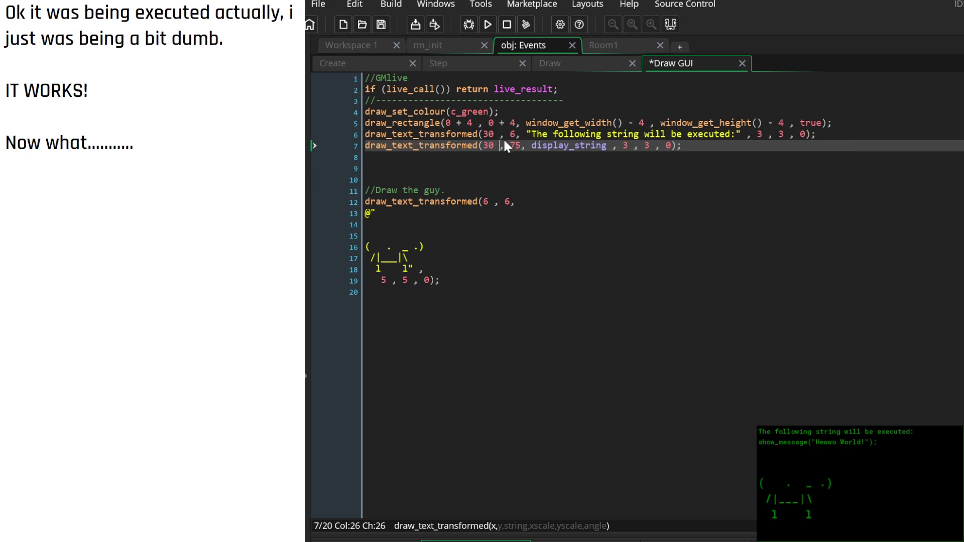
key("ctrl+s")
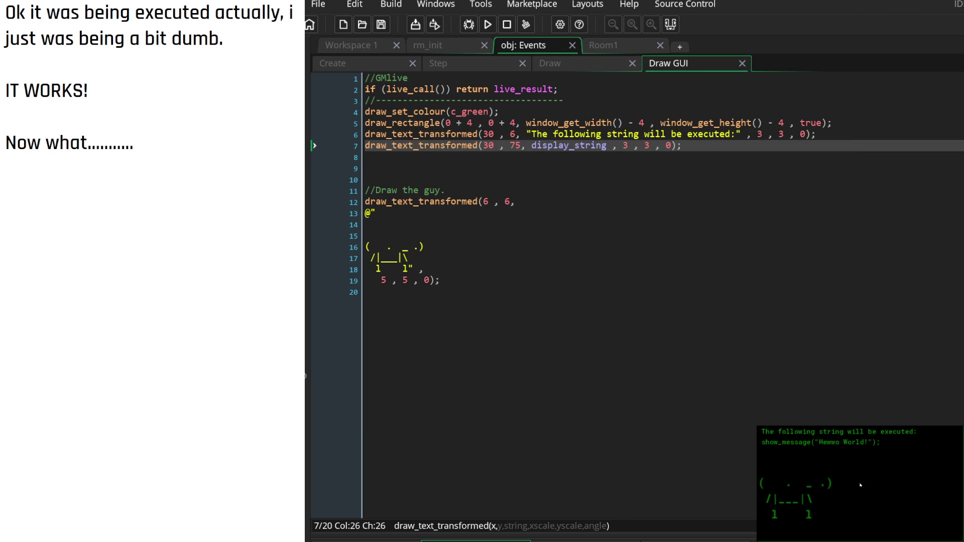
key("Return")
In the Step event, fold the vk_space block and leave the vk_shift block expanded
left_click(547, 63)
left_click(468, 65)
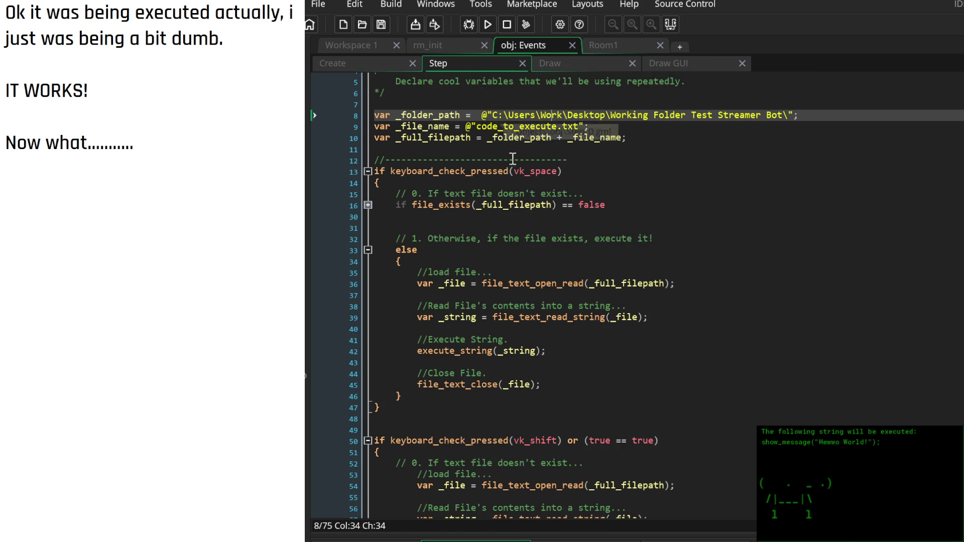
left_click(367, 176)
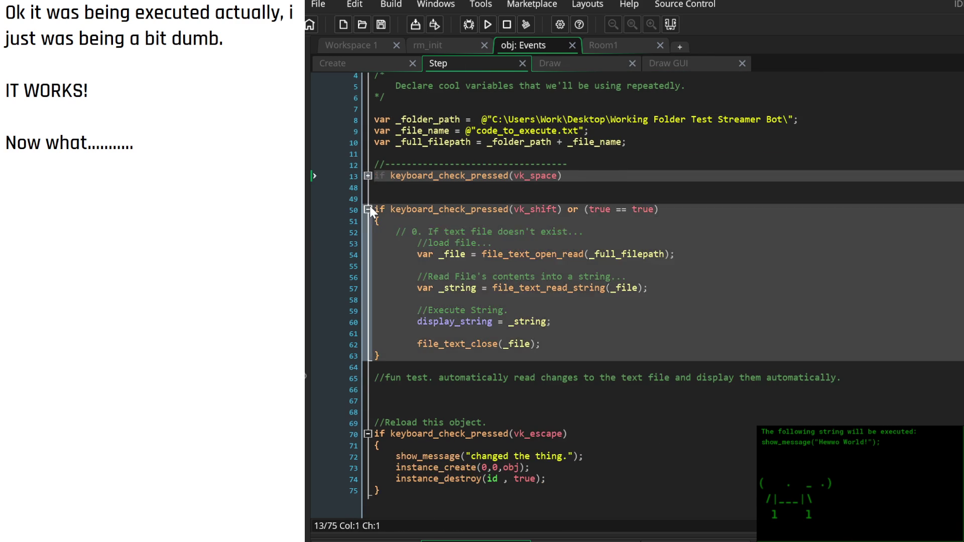
left_click(367, 209)
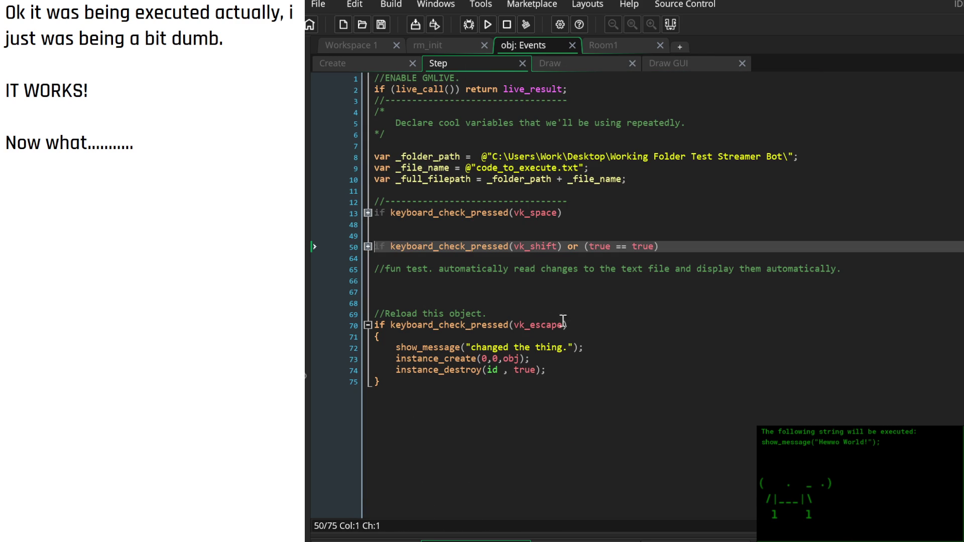
left_click(367, 247)
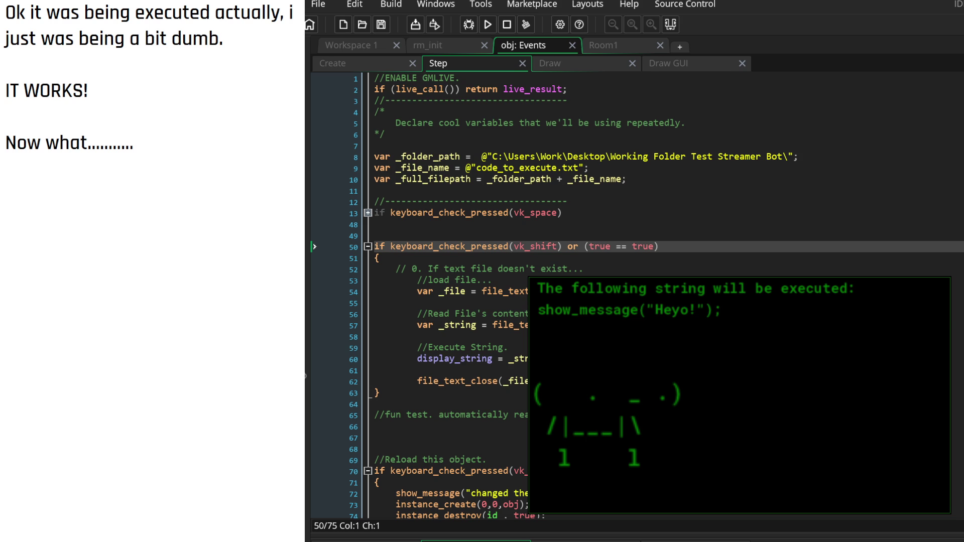
Delete the old side notes and leave blank lines at the top
left_click_drag(142, 148, 1, 17)
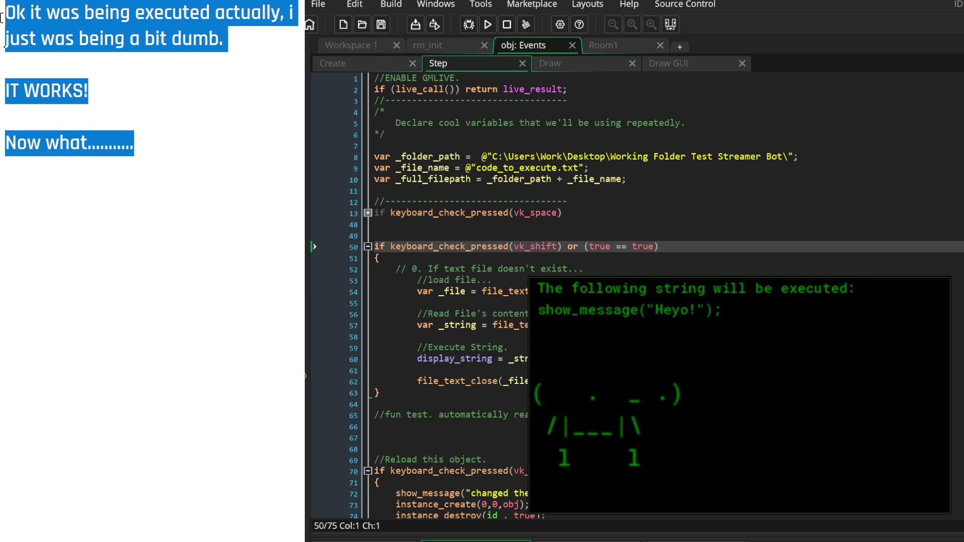
key("BackSpace")
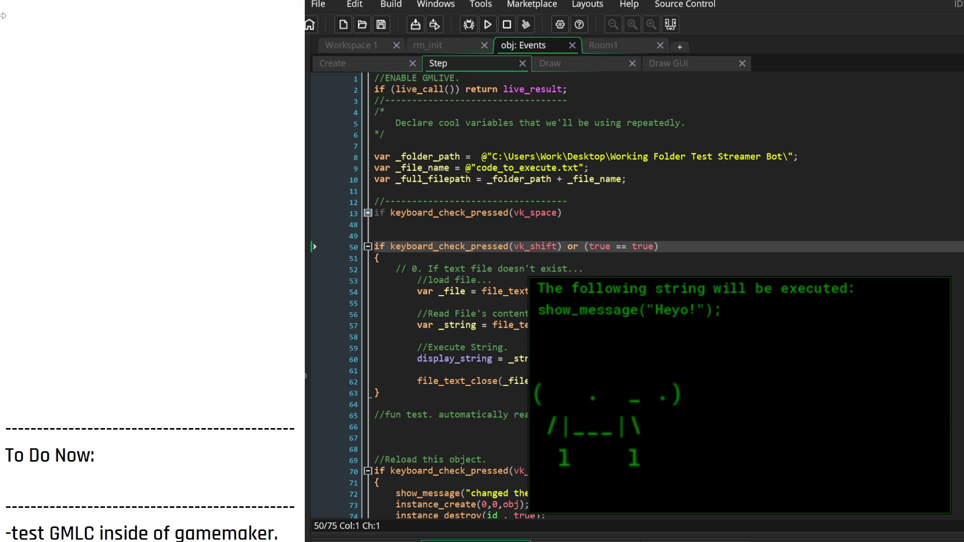
key("Return")
key("Return")
key("Return")
key("Up")
key("Up")
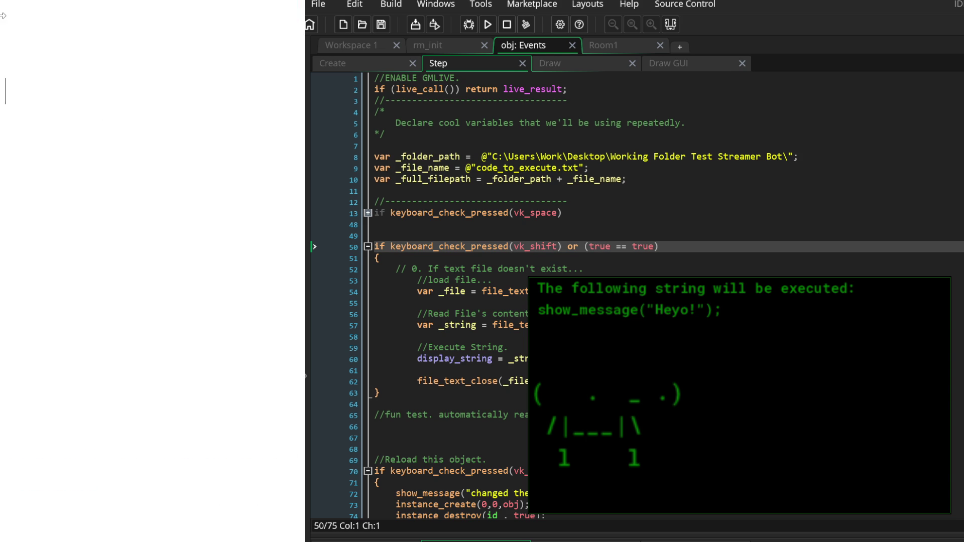
key("Up")
key("Up")
key("Up")
Note: 'Now that I can reliably execute code from text files, I need a structure for where these files are created and how.'
type("Now t")
type("hat I can")
type(" reliably e")
type("xecute strings")
type(" from text")
key("BackSpace")
key("BackSpace")
key("BackSpace")
type("cp")
key("BackSpace")
type("ode from text files, I need t")
key("BackSpace")
type("a ")
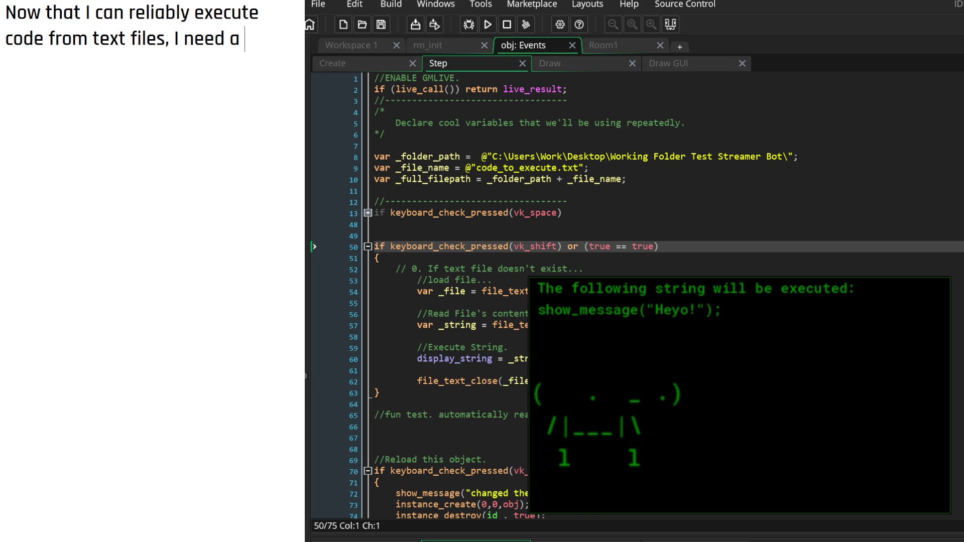
type("structure ")
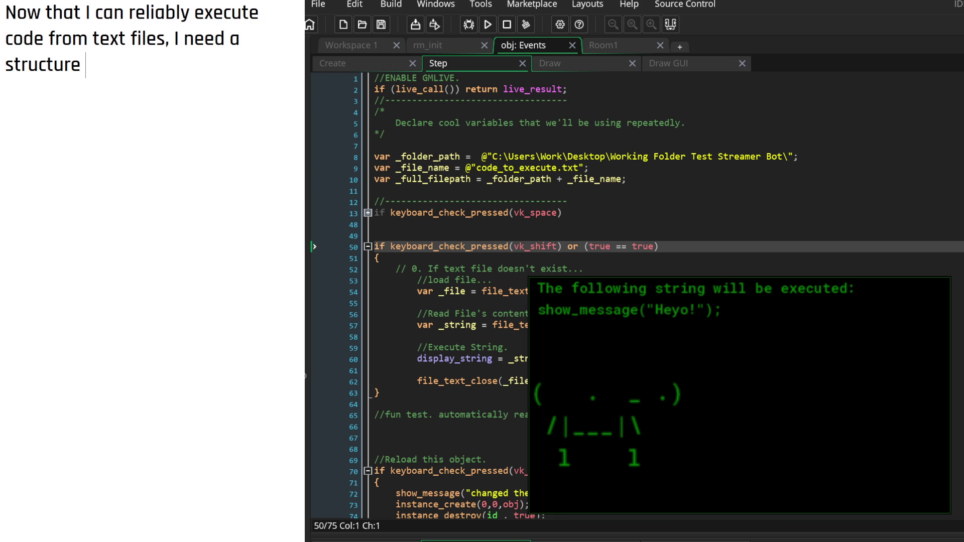
type("for")
key("BackSpace")
type("....")
key("BackSpace")
key("BackSpace")
key("BackSpace")
type("....")
key("BackSpace")
key("BackSpace")
key("BackSpace")
type("f")
key("BackSpace")
type("where these files are creat")
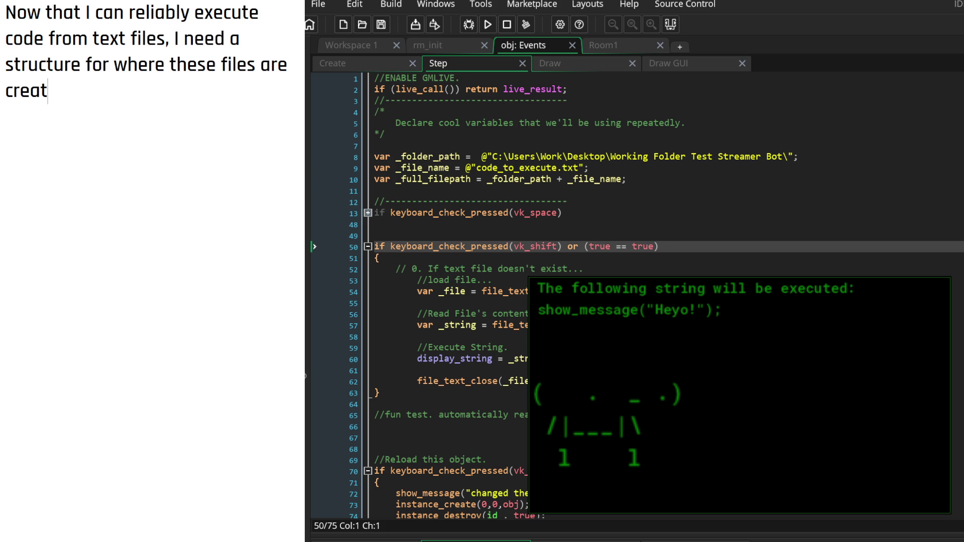
type("ed and wh")
key("BackSpace")
key("BackSpace")
type("how")
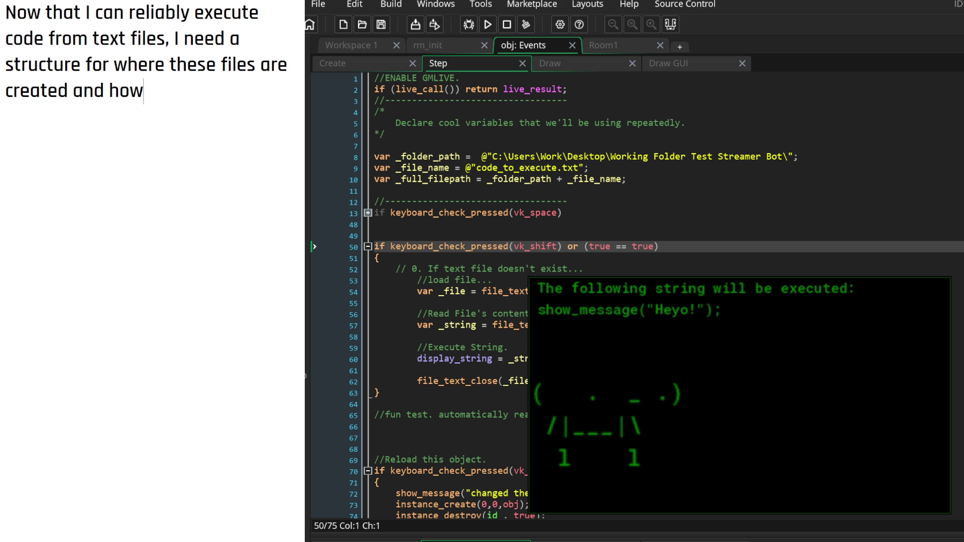
type(".")
key("Return")
key("Return")
type("-")
scroll(84, 150, "down", 3)
scroll(83, 151, "up", 3)
Press space in the running game to run the file's code, then dismiss the Heyo! message
key("space")
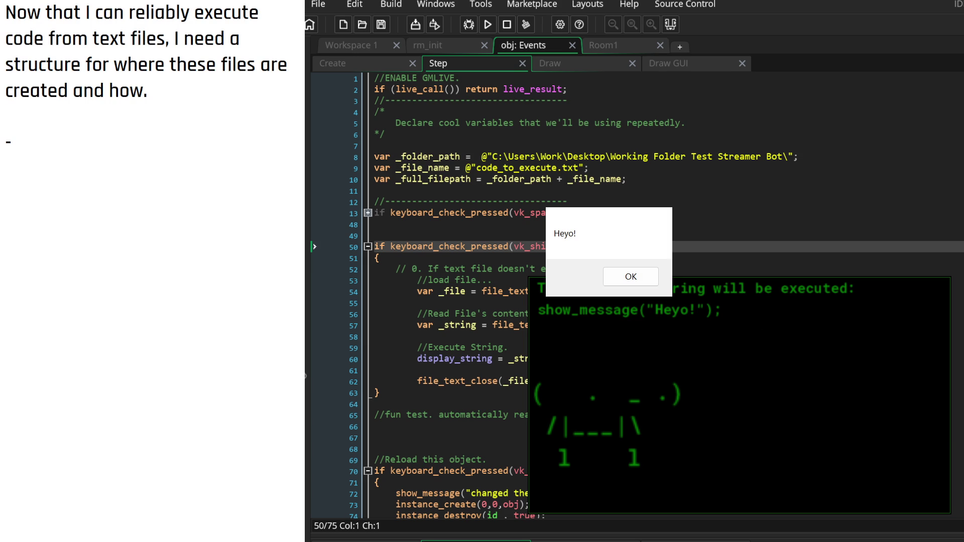
left_click(741, 362)
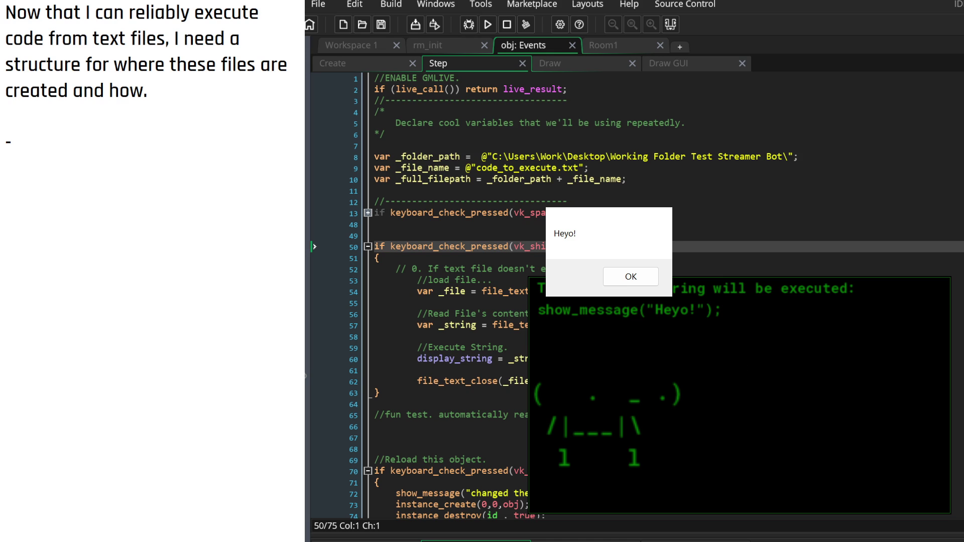
left_click(631, 276)
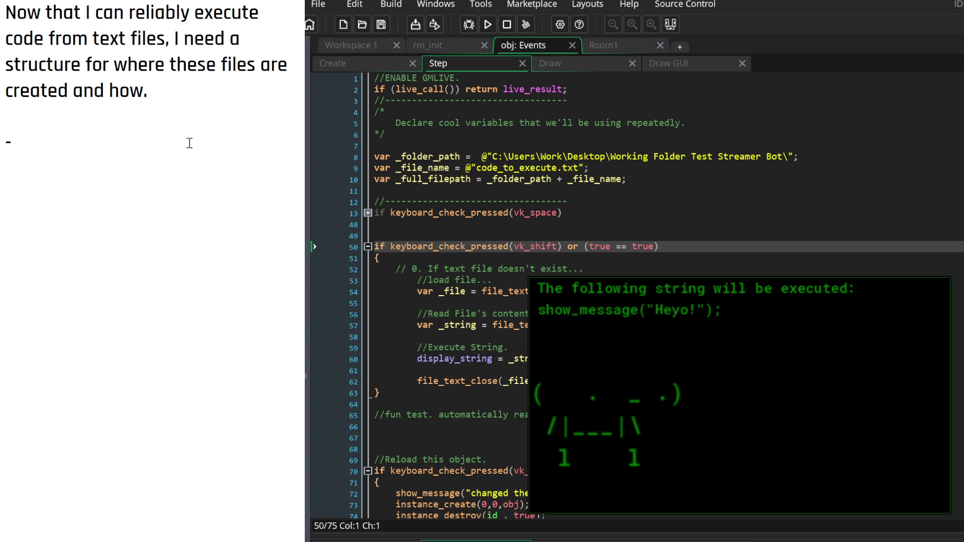
Write the 'What we need:' heading with the bullet '-a queue for new commands to be created in.'
key("BackSpace")
type("What we need:")
key("Return")
type("-a queue for new c")
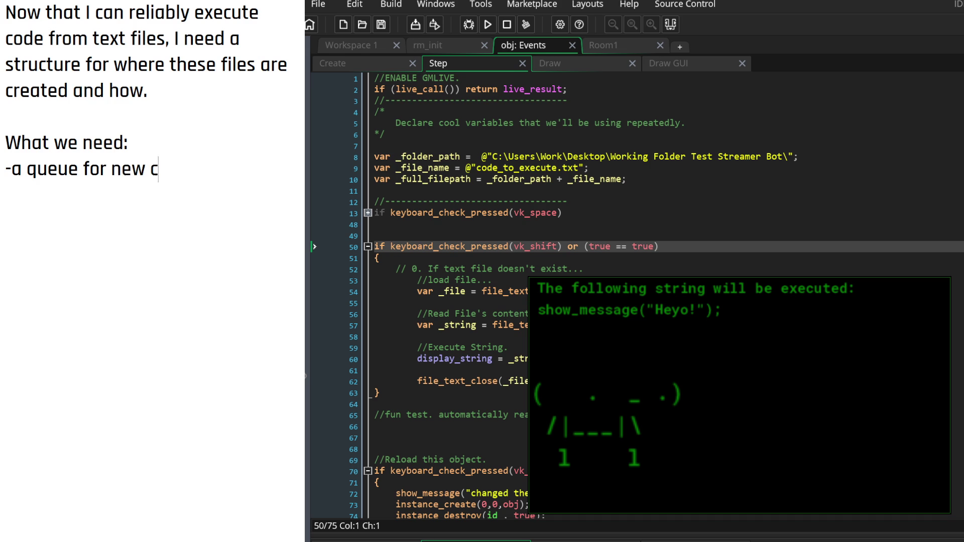
type("ommands to be cre")
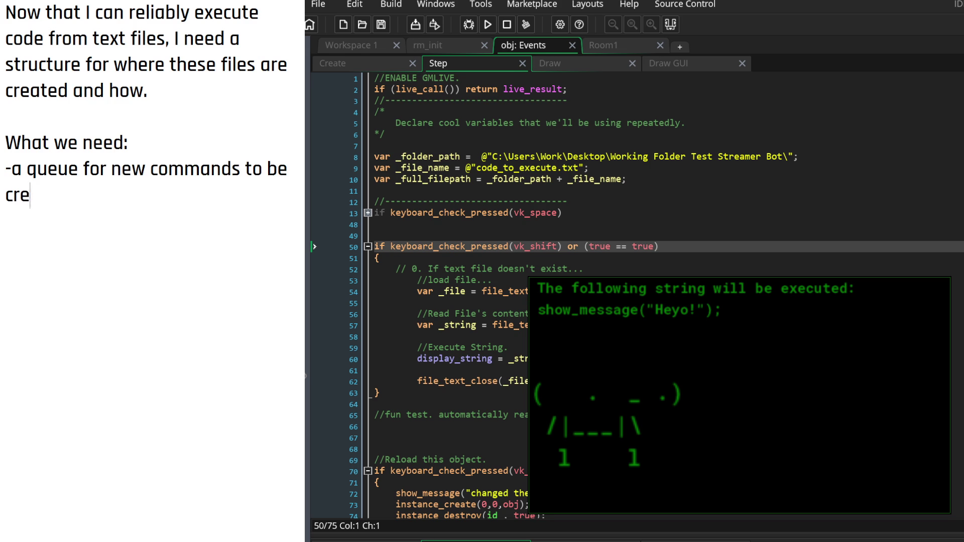
type("ated in.")
key("Return")
key("Return")
type("-A")
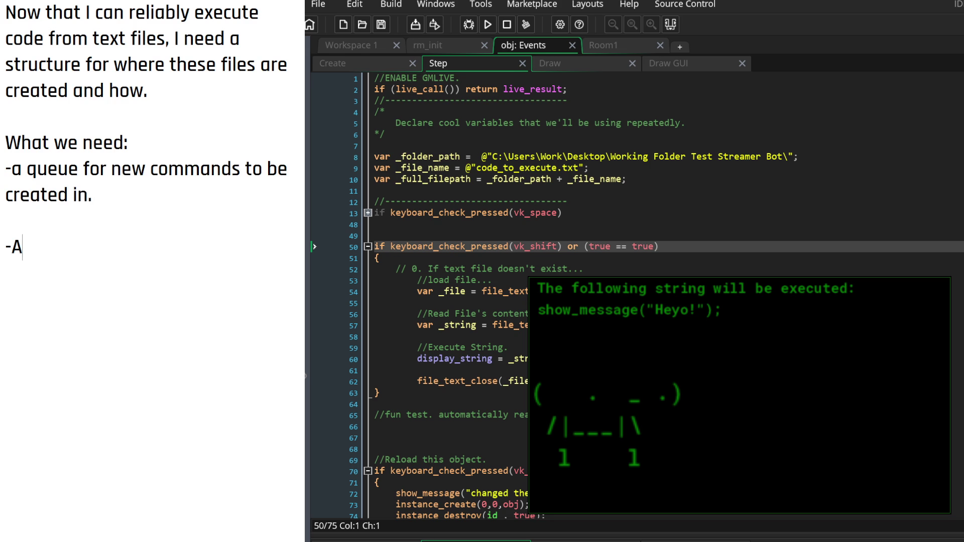
key("BackSpace")
type("a script to")
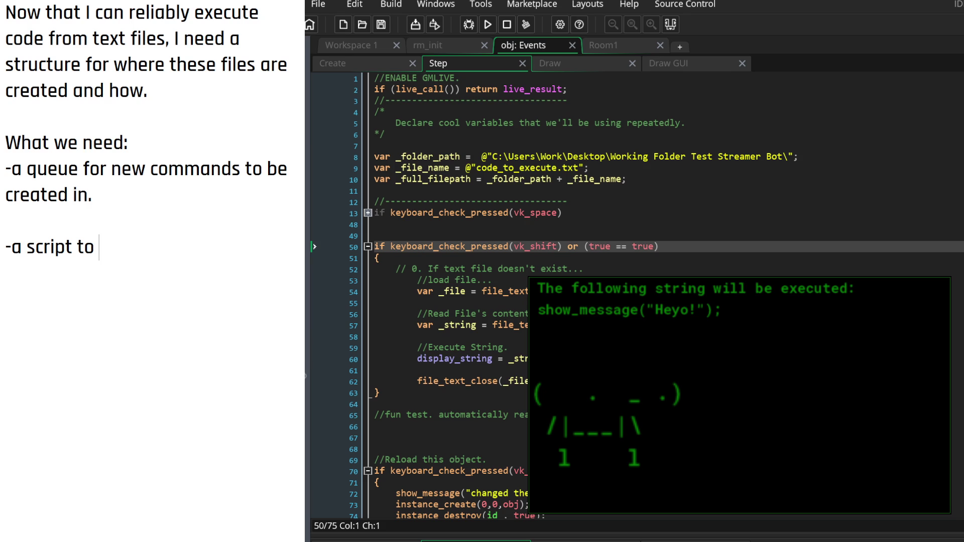
key("BackSpace")
key("BackSpace")
key("BackSpace")
type("script to")
type("ate ")
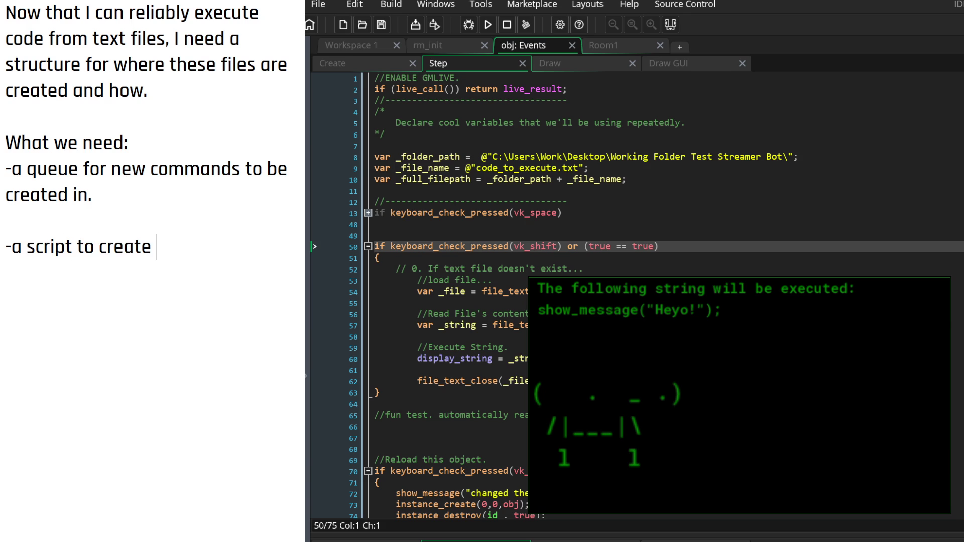
type("the folder")
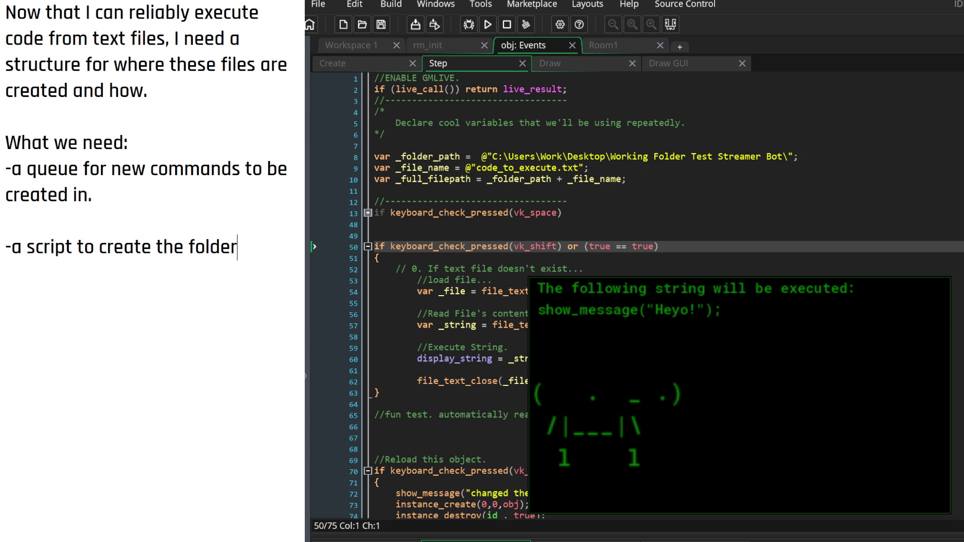
type("s")
type("..")
key("BackSpace")
key("BackSpace")
key("BackSpace")
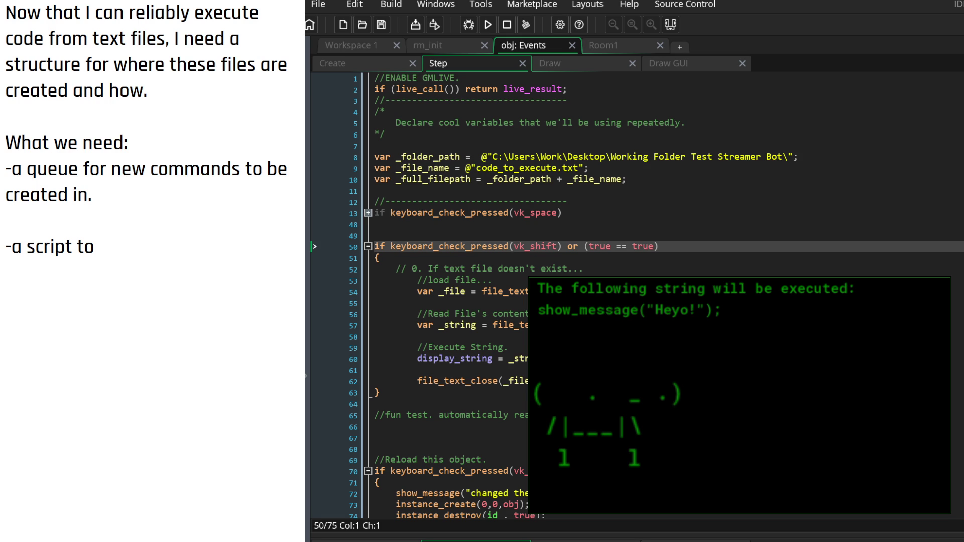
type("chec")
key("BackSpace")
key("BackSpace")
key("BackSpace")
Prefix the heading with '[ GAMEMAKER ]'
key("Up")
key("Up")
key("Left")
key("Left")
key("Up")
key("Down")
type("GAMEM")
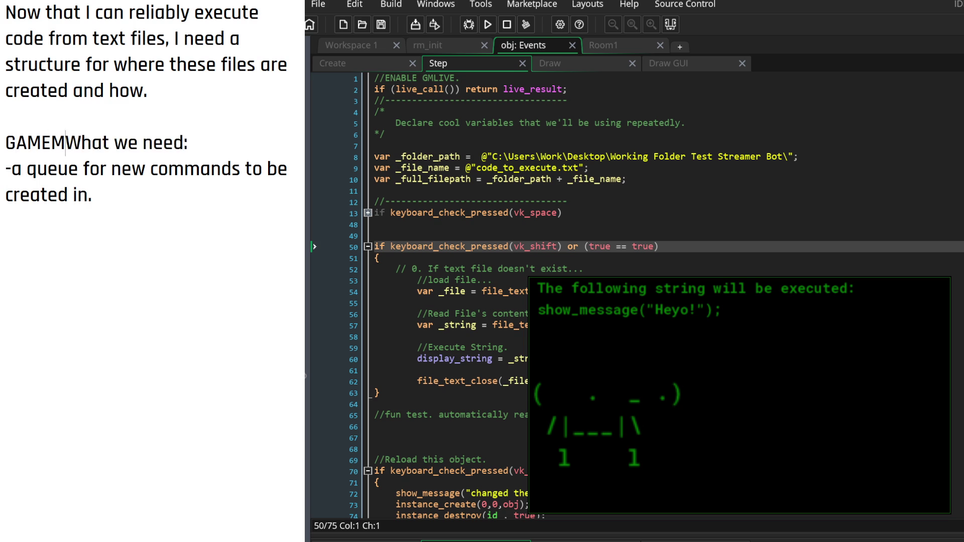
type("AKER ]")
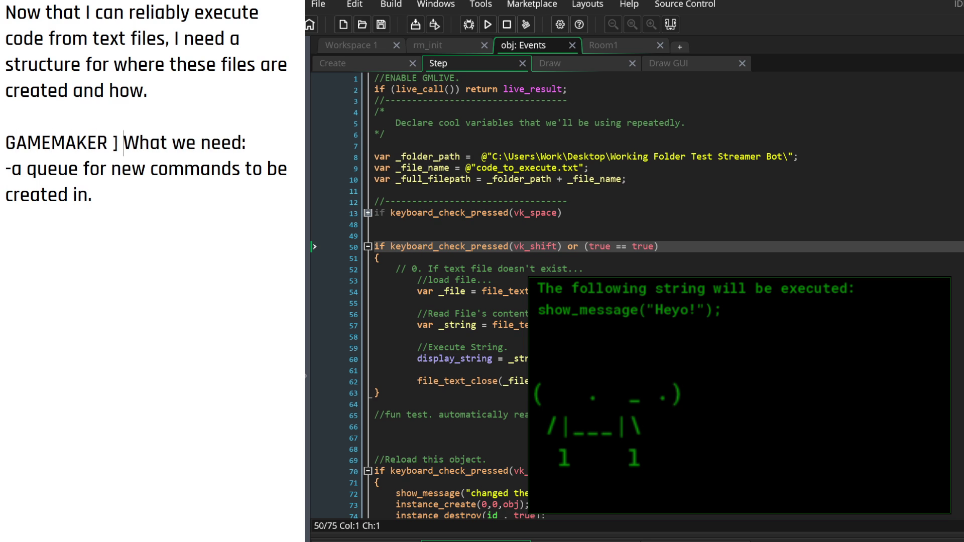
key("Up")
key("Down")
type("[")
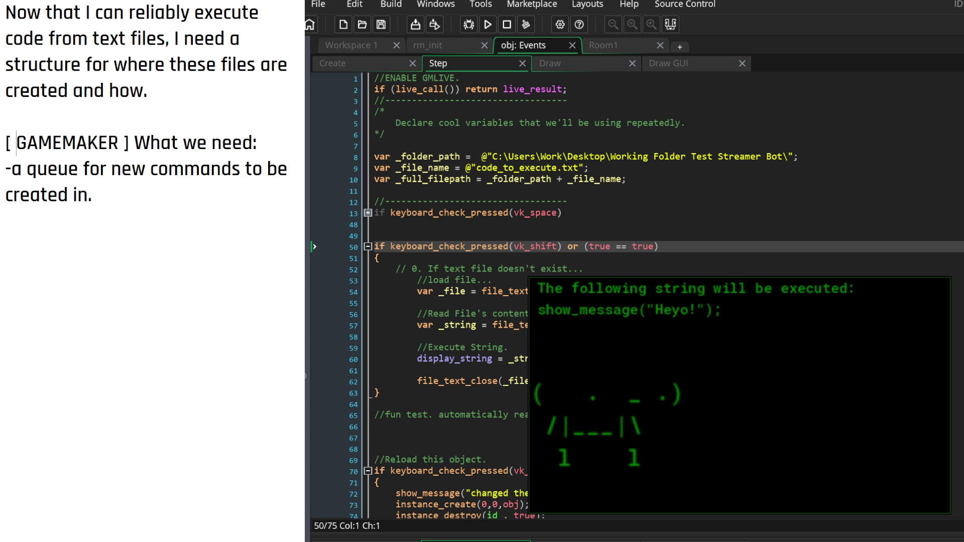
key("End")
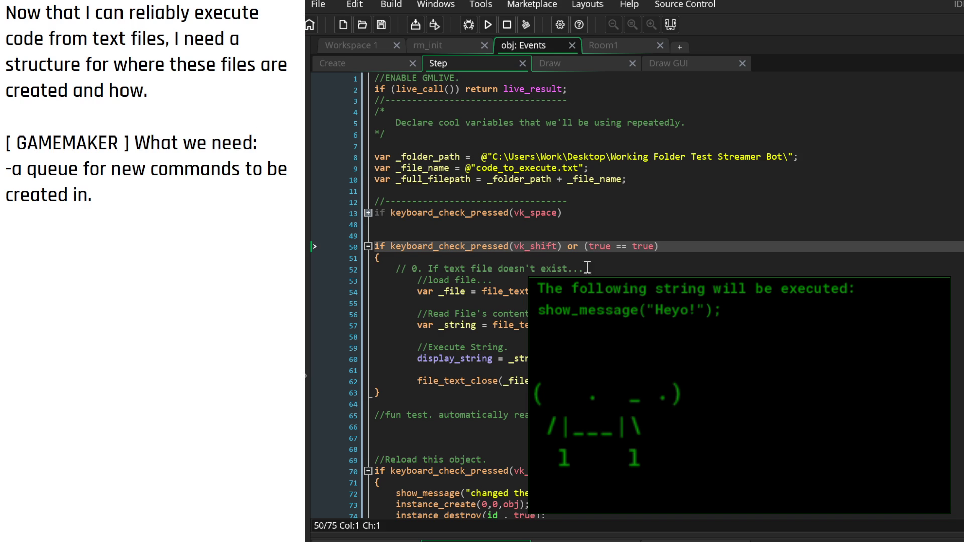
left_click(670, 61)
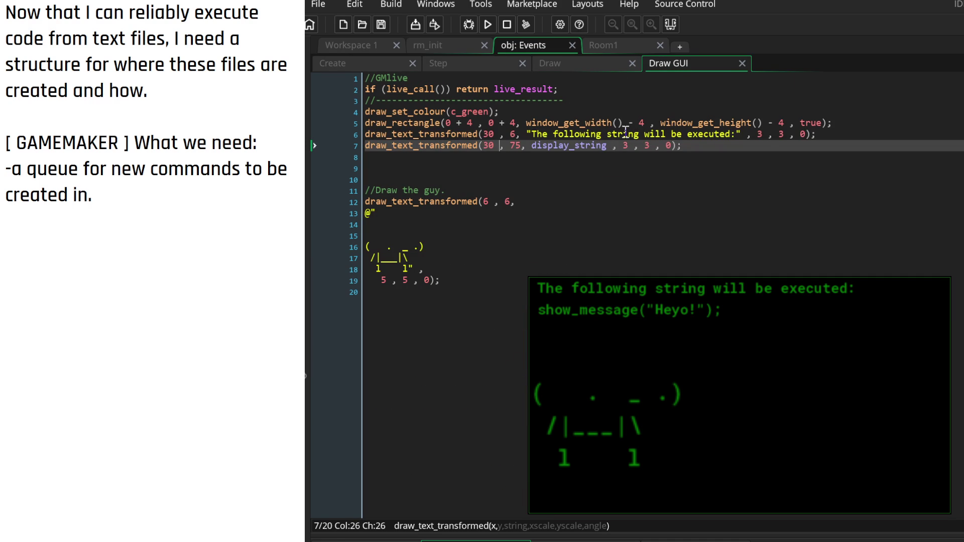
Reword the line 6 Draw GUI header to say 'when [space] is pressed' and save
left_click(566, 133)
double_click(571, 131)
key("BackSpace")
key("BackSpace")
key("BackSpace")
type("is")
key("Right")
key("Right")
key("Right")
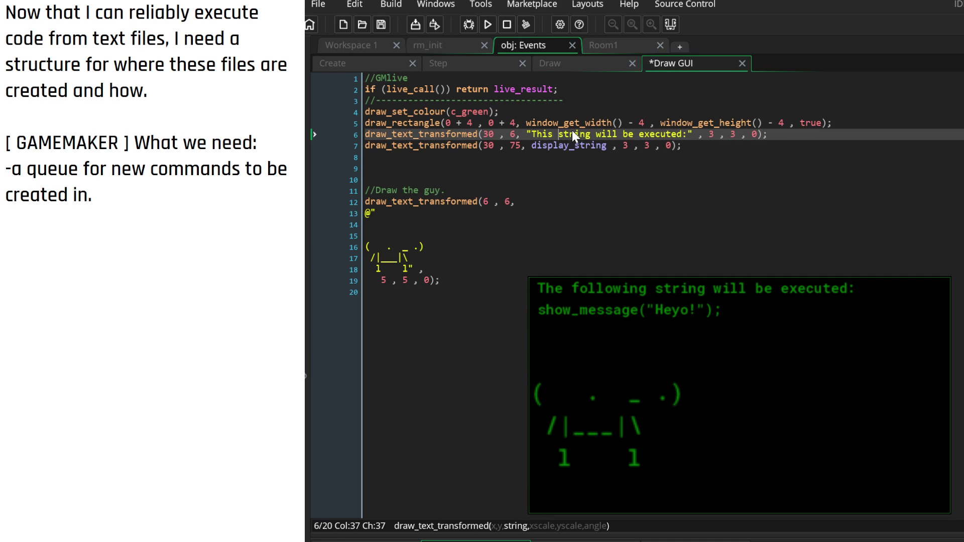
key("Right")
key("Right")
key("Right")
type("when ")
type("[space] ")
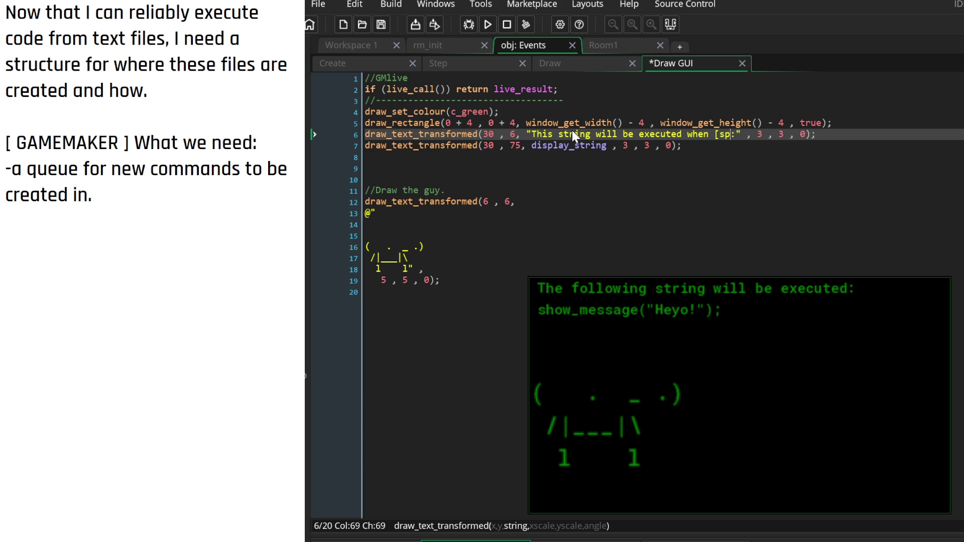
type("is pressed")
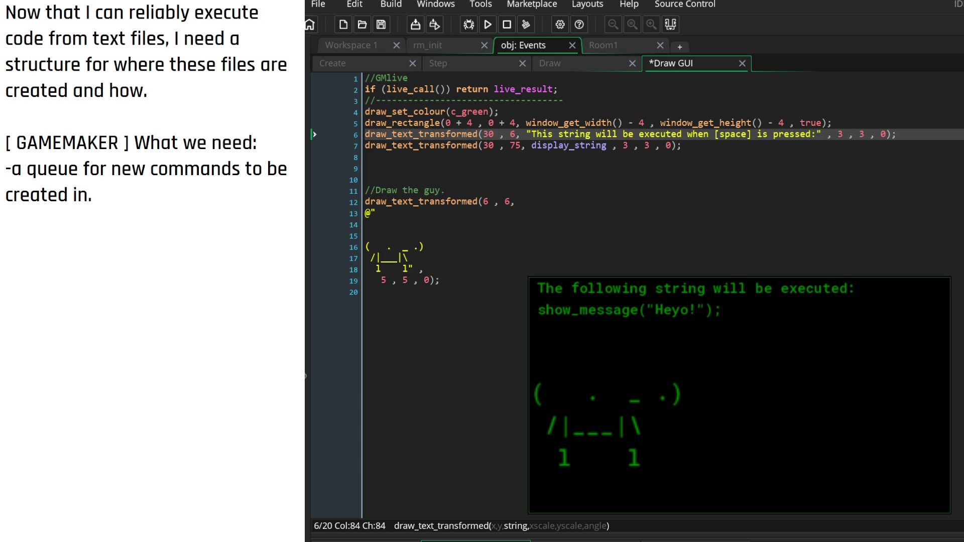
key("ctrl+s")
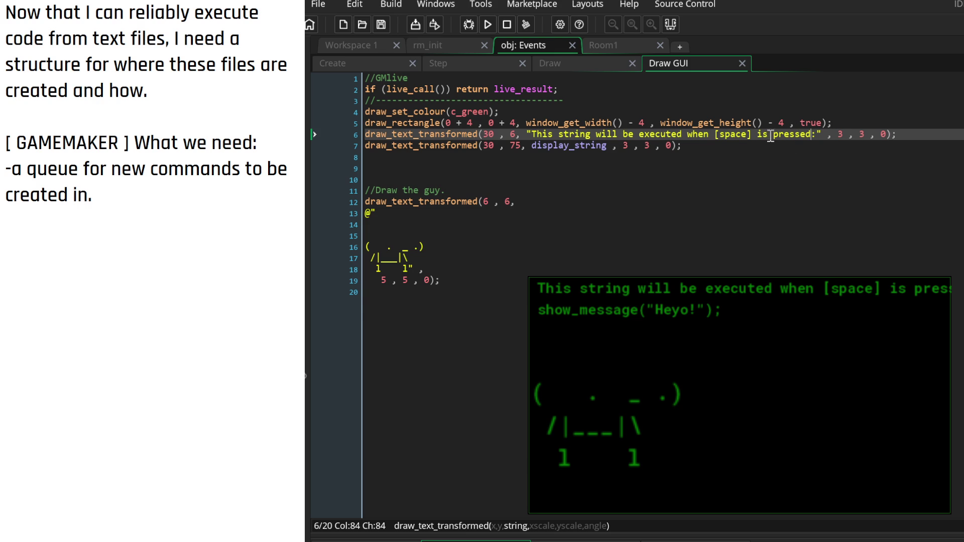
Refine the header to 'This code will be executed on [space] pressed:' and save
mouse_move(813, 133)
left_mouse_down()
mouse_move(713, 144)
mouse_move(754, 148)
left_mouse_up()
key("BackSpace")
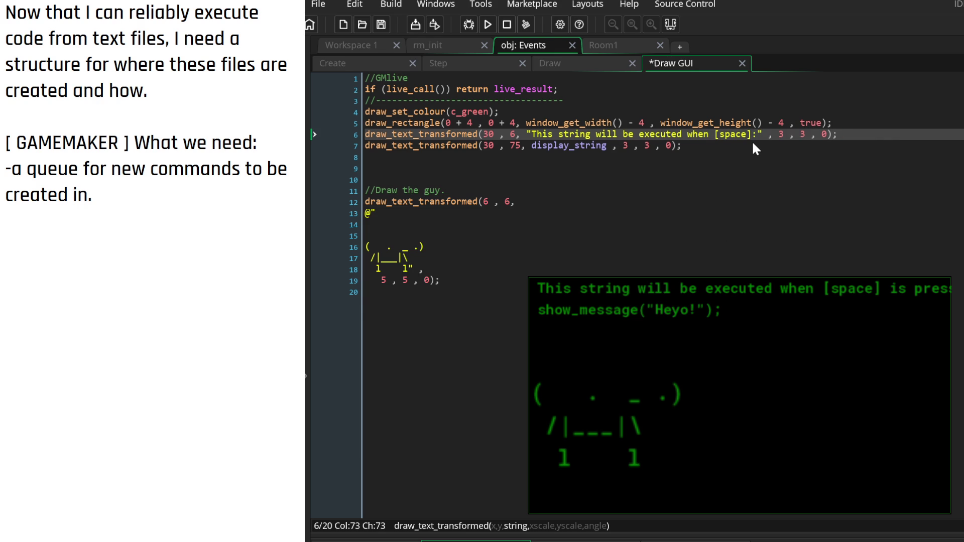
key("Left")
key("Left")
key("Left")
key("BackSpace")
key("BackSpace")
key("BackSpace")
type("on")
key("Right")
key("Right")
key("Right")
key("Right")
type("pressed")
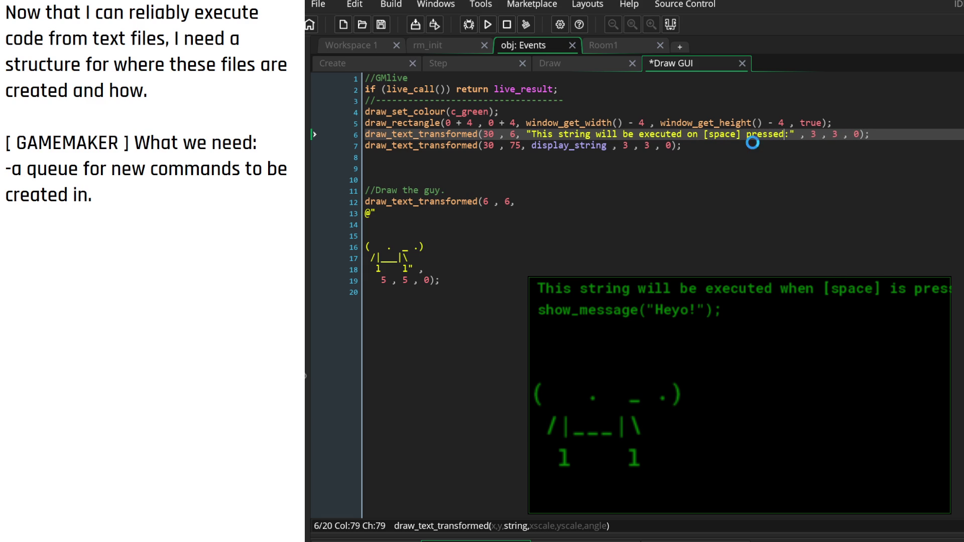
key("ctrl+s")
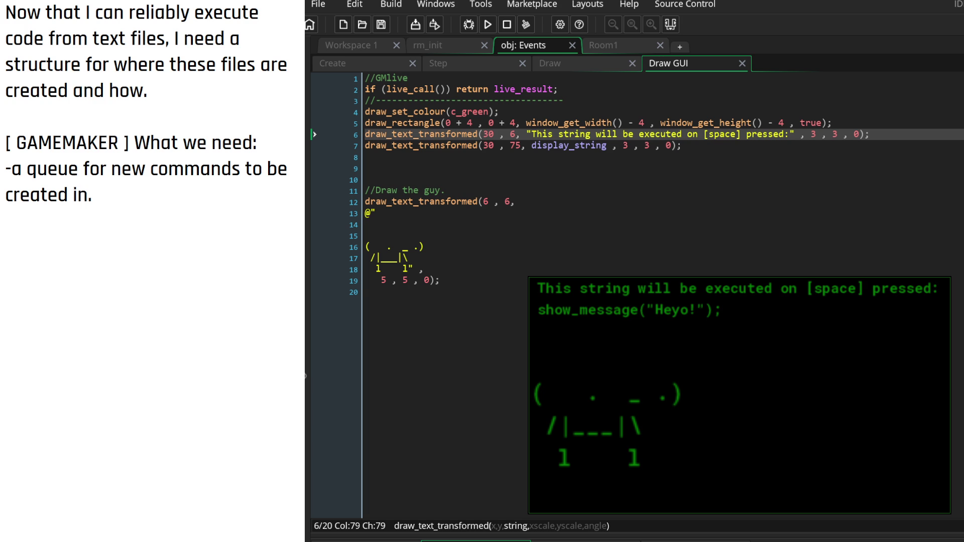
double_click(583, 134)
type("code")
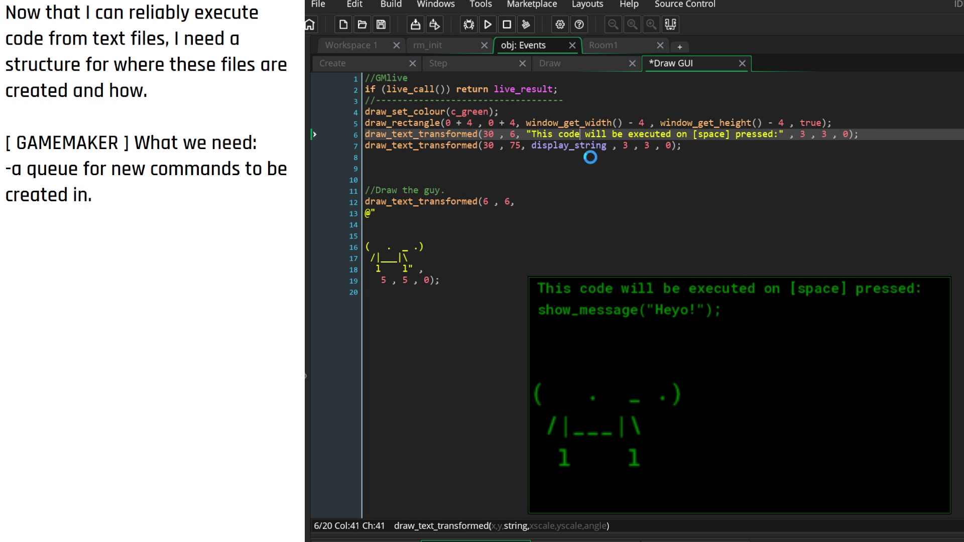
key("ctrl+s")
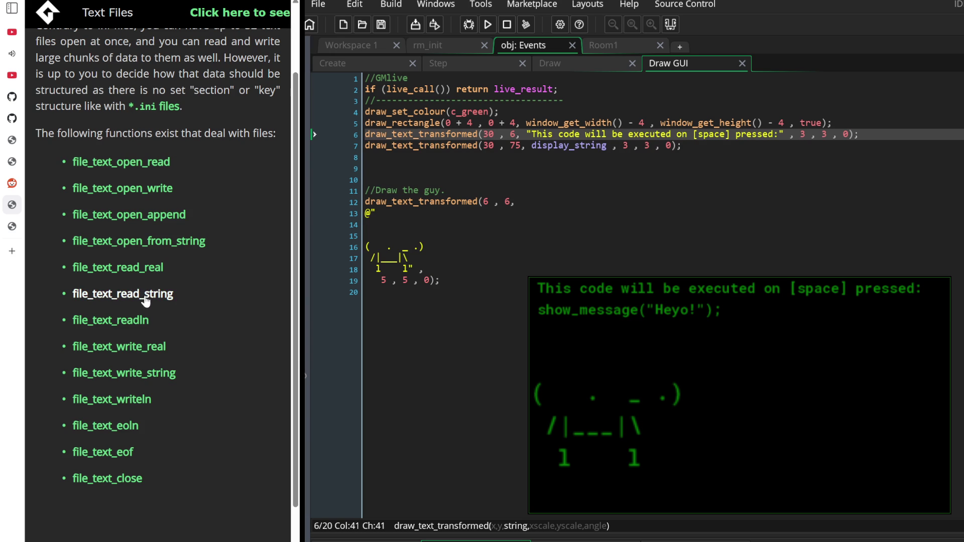
Read the file_text_open_from_string manual page alongside the object's Step event code
scroll(142, 344, "down", 1)
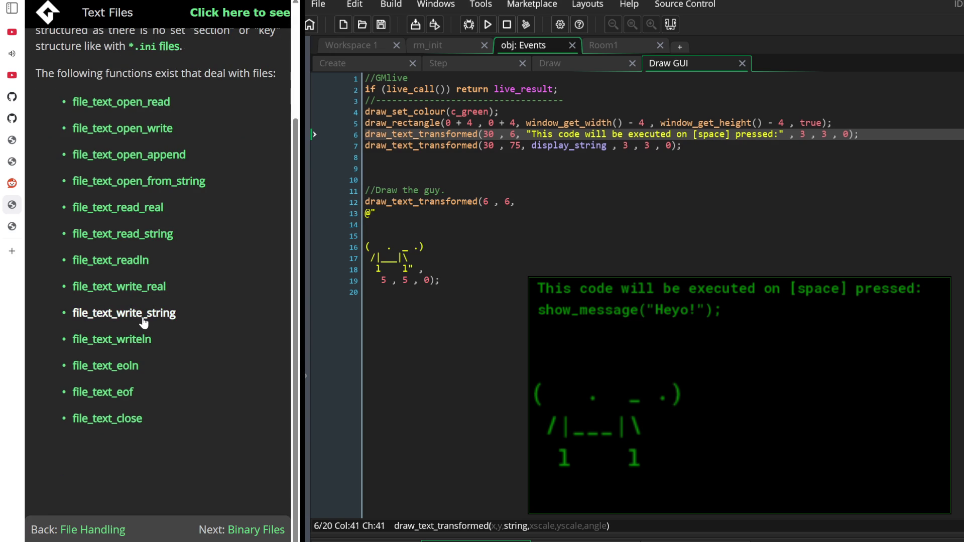
scroll(141, 352, "up", 1)
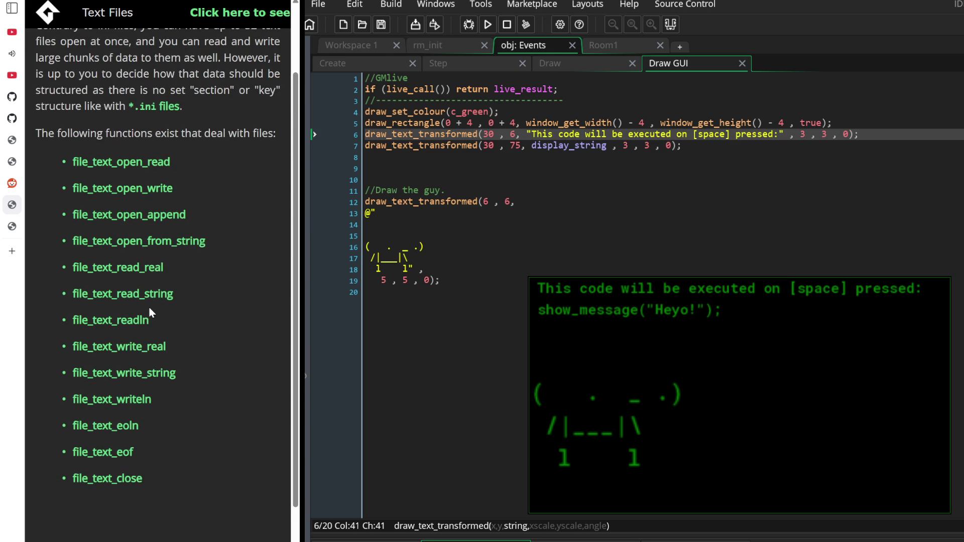
left_click(154, 241)
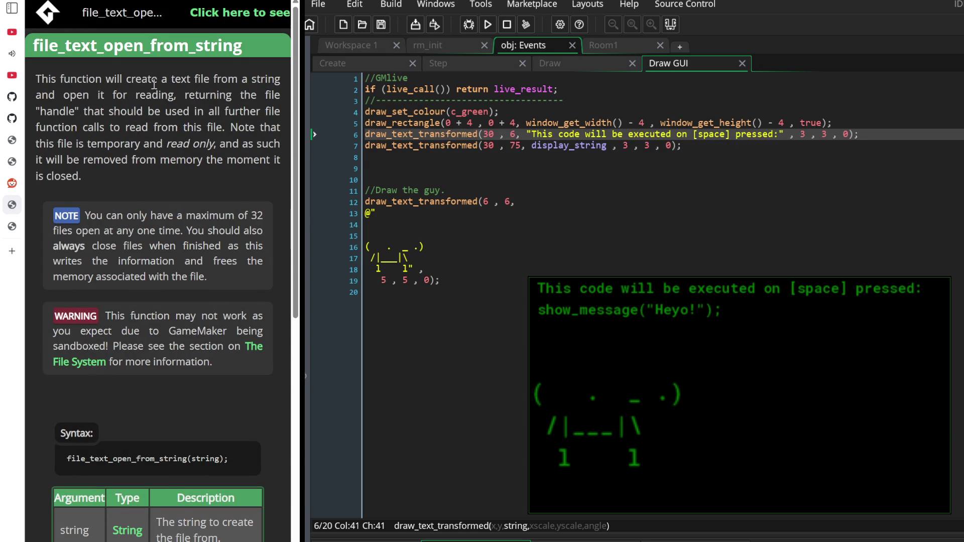
mouse_move(36, 80)
left_mouse_down()
mouse_move(78, 111)
mouse_move(223, 128)
mouse_move(240, 145)
mouse_move(210, 147)
mouse_move(188, 173)
left_mouse_up()
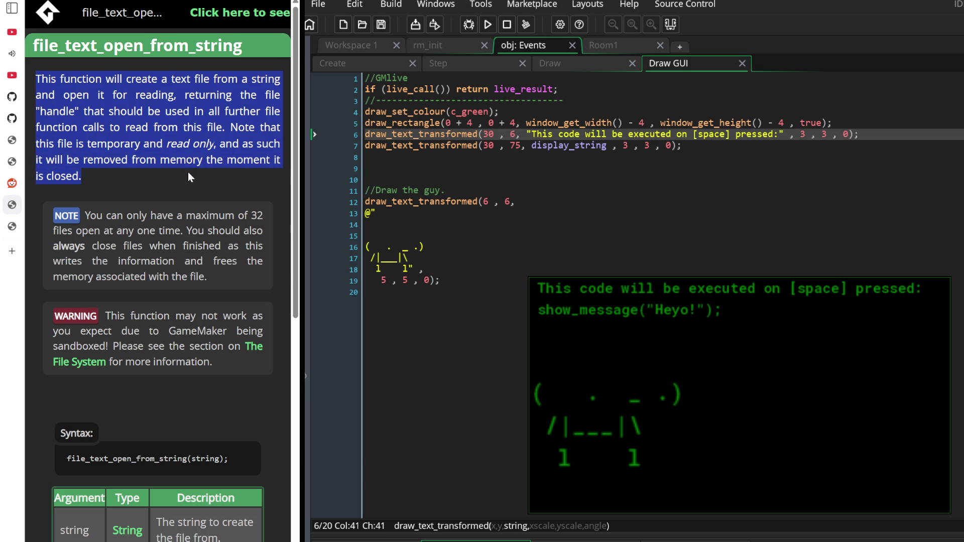
scroll(191, 186, "down", 3)
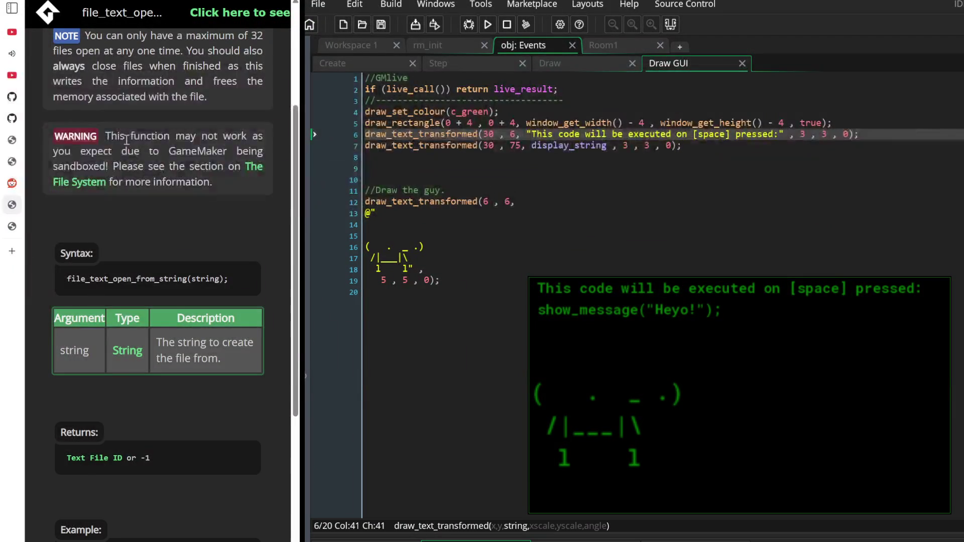
scroll(126, 137, "down", 3)
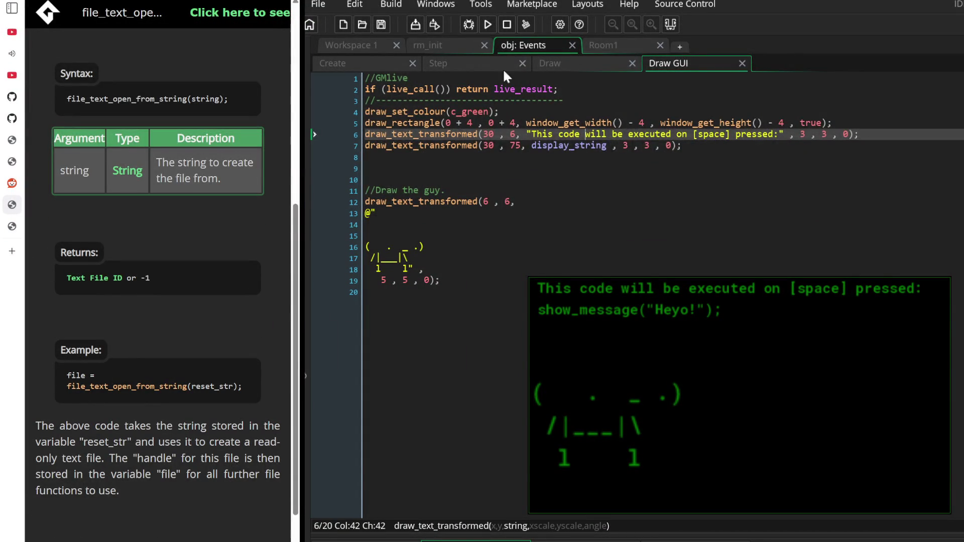
left_click(470, 64)
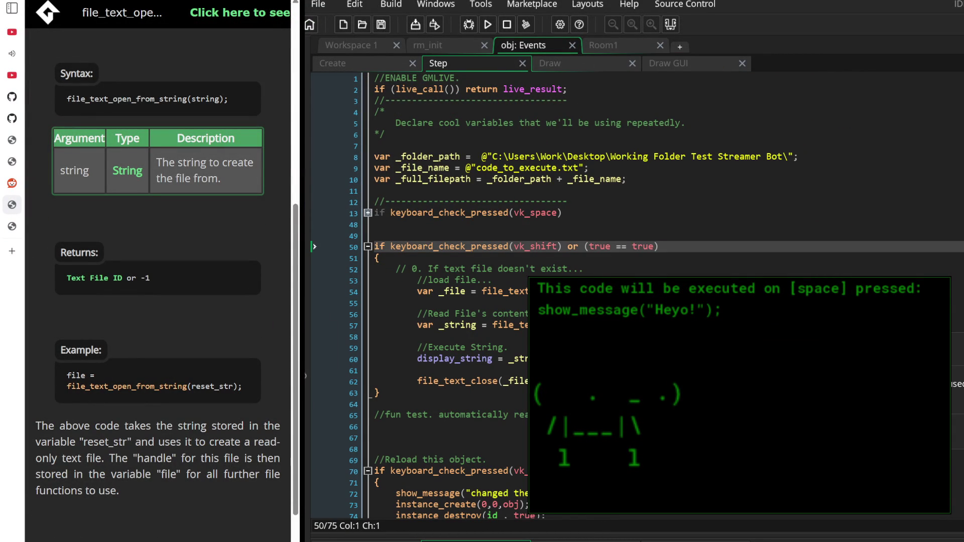
Finish the open_from_string page and briefly check the file_text_readln reference
scroll(158, 281, "up", 6)
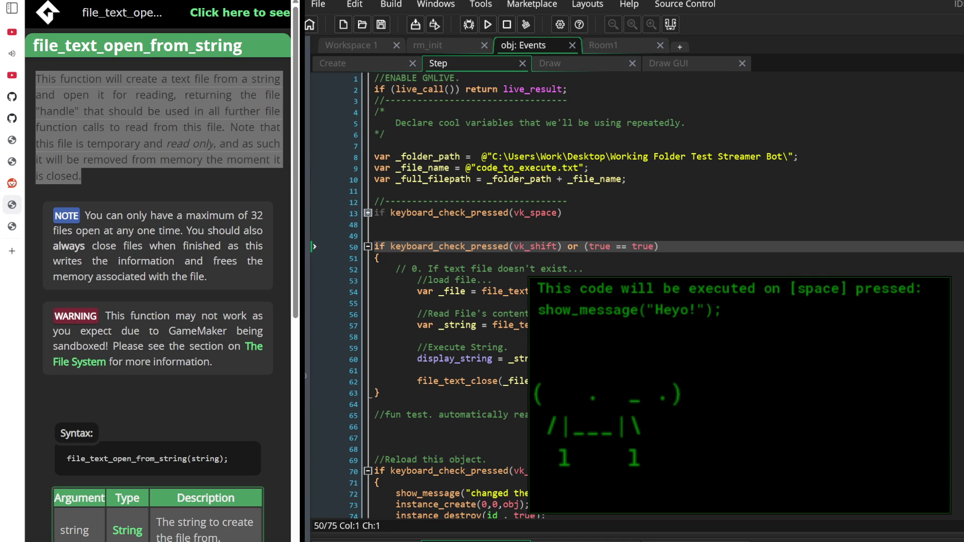
left_click(169, 351)
scroll(189, 363, "down", 5)
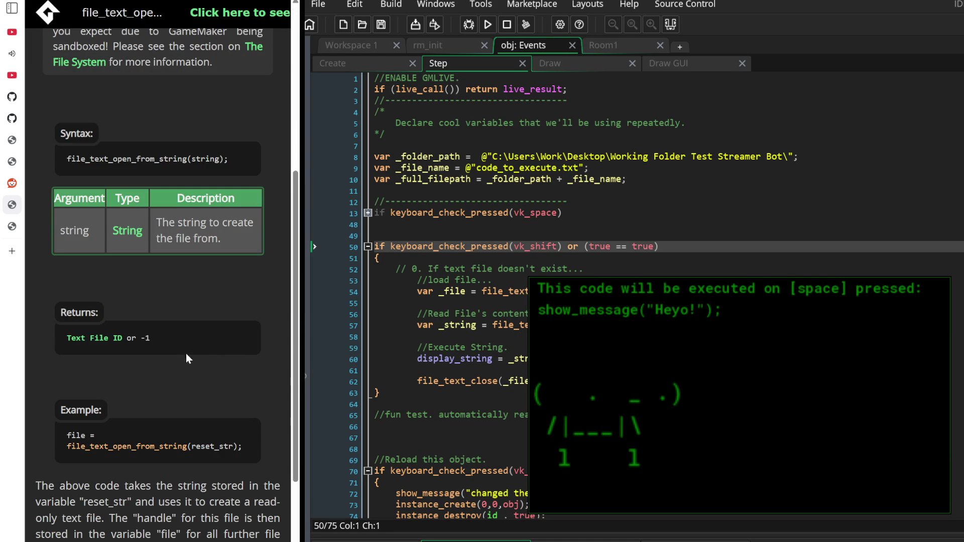
scroll(197, 344, "down", 1)
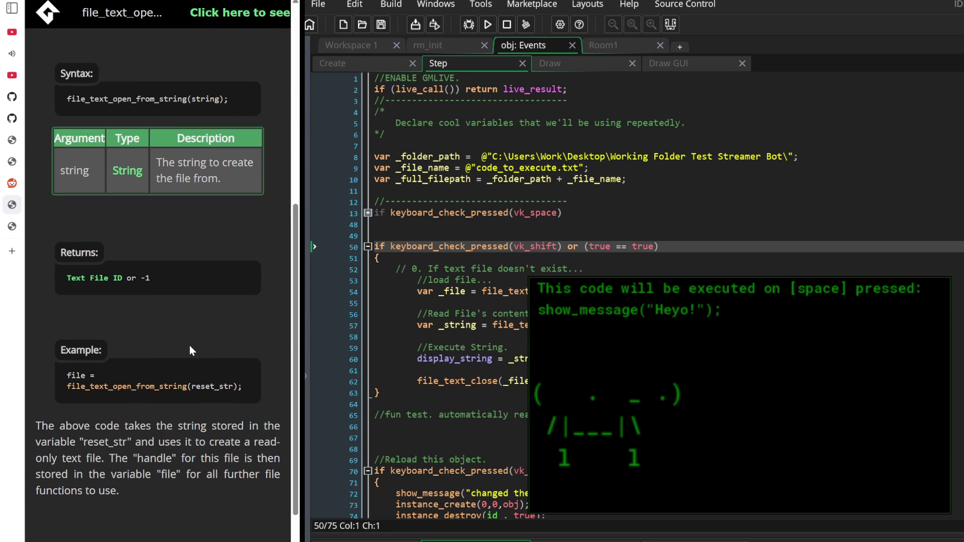
key("alt+Left")
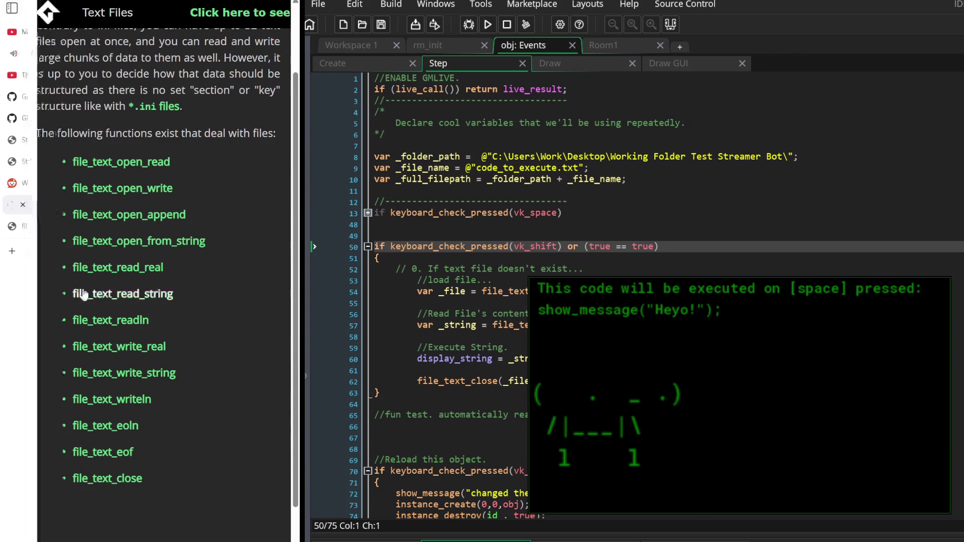
left_click(114, 321)
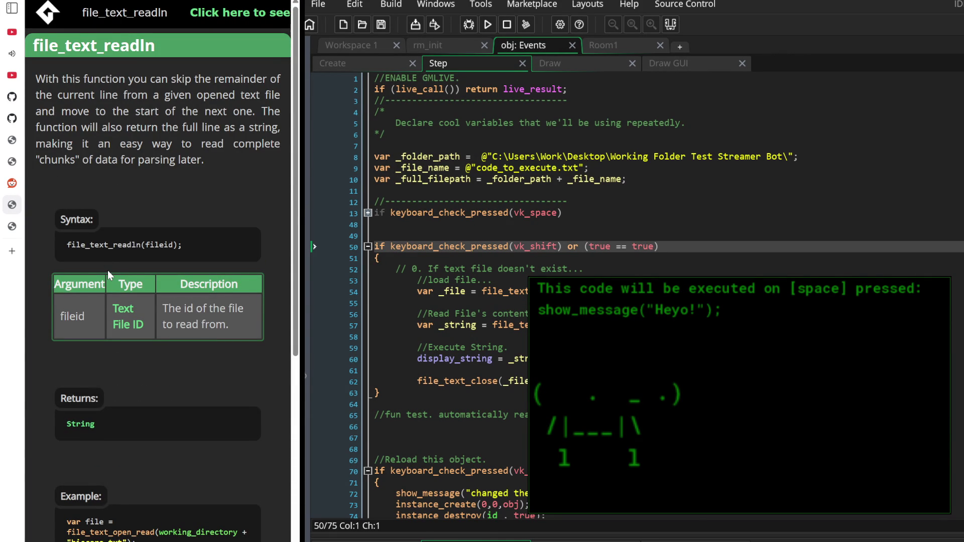
scroll(108, 270, "down", 5)
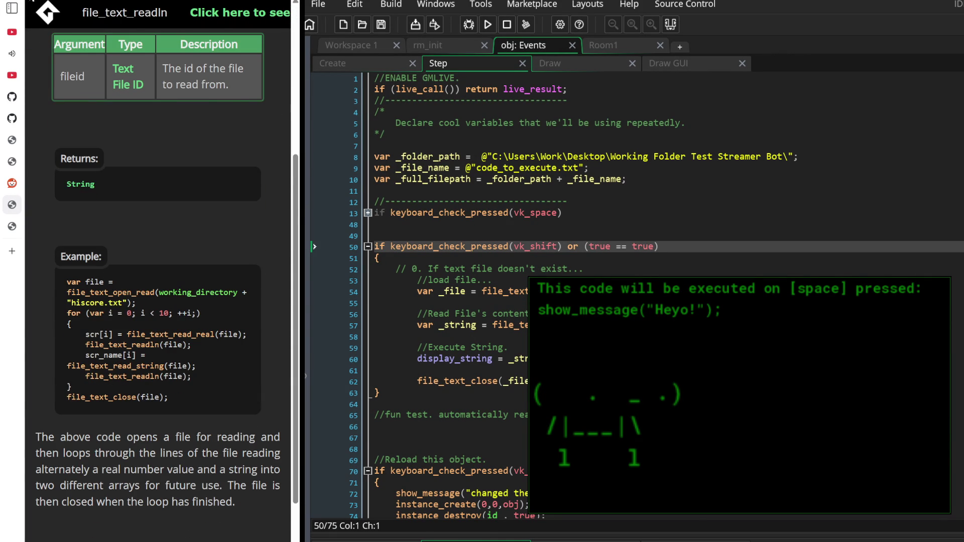
key("alt+Left")
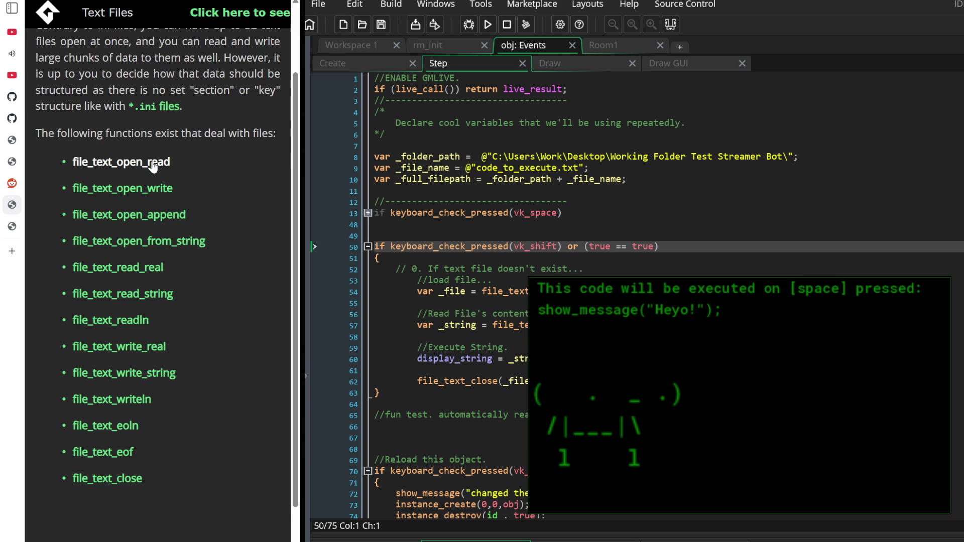
Read the file_text_open_read page's explanation of the returned file id
left_click(153, 164)
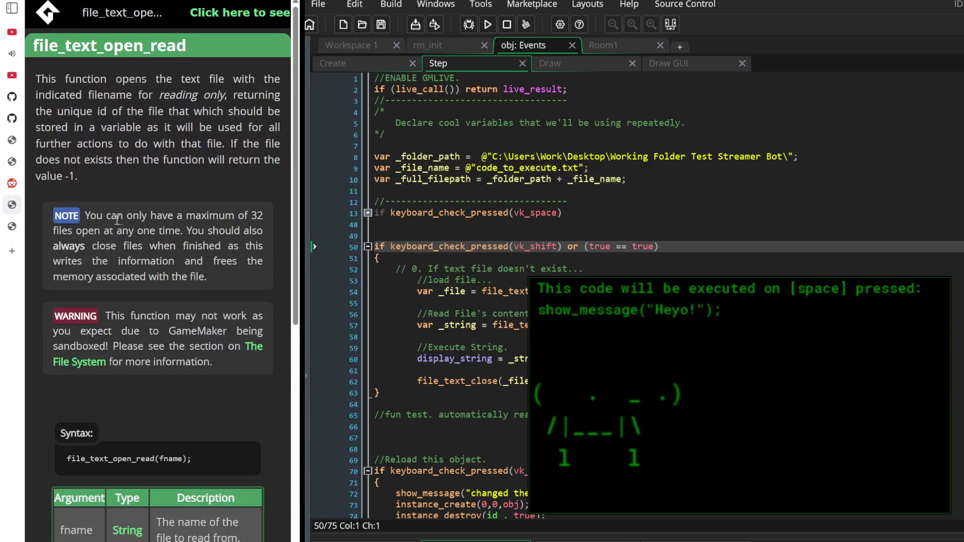
scroll(135, 346, "down", 4)
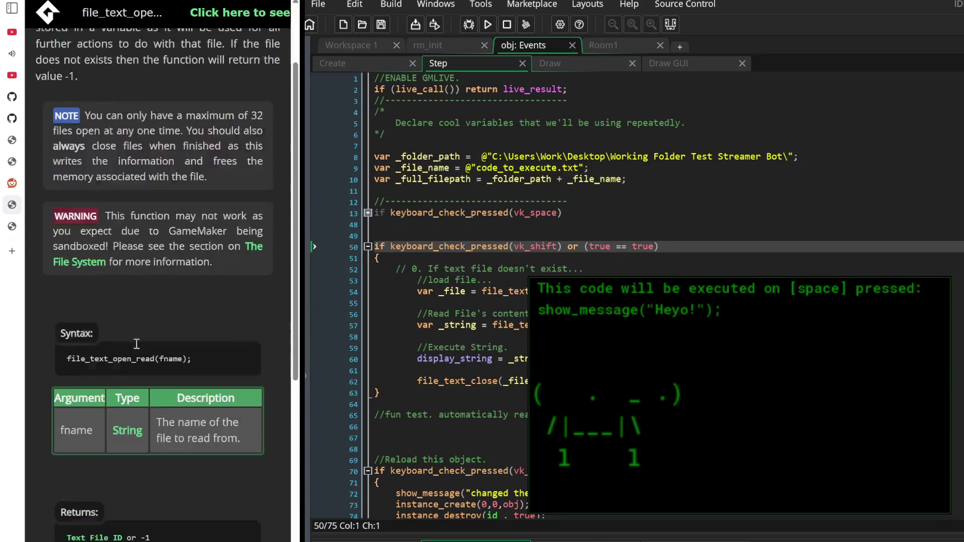
scroll(201, 367, "down", 5)
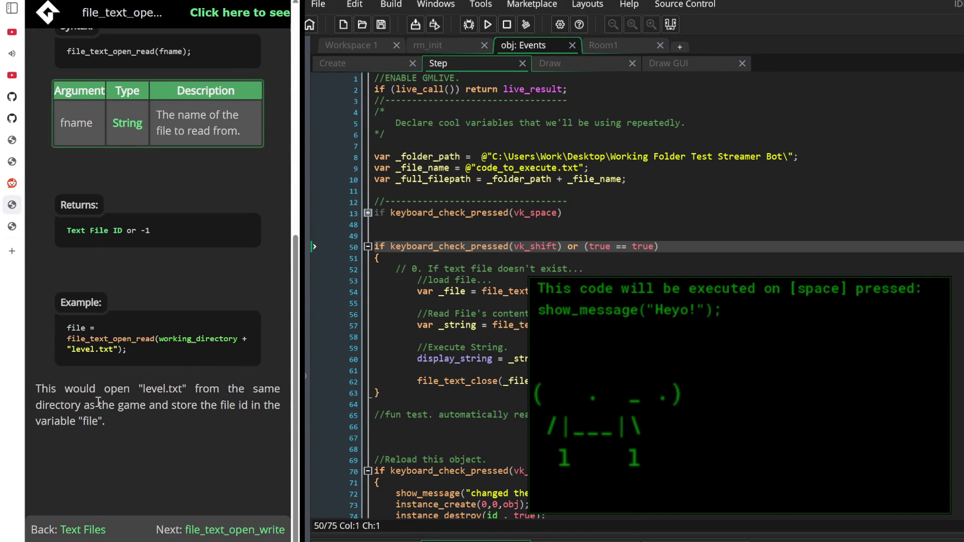
scroll(117, 400, "up", 9)
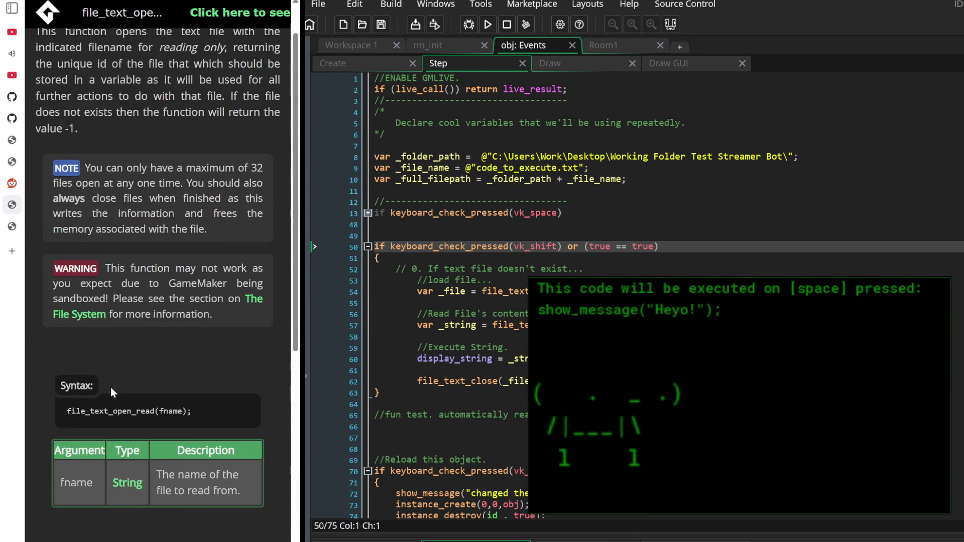
mouse_move(88, 111)
left_mouse_down()
mouse_move(125, 128)
mouse_move(109, 171)
left_mouse_up()
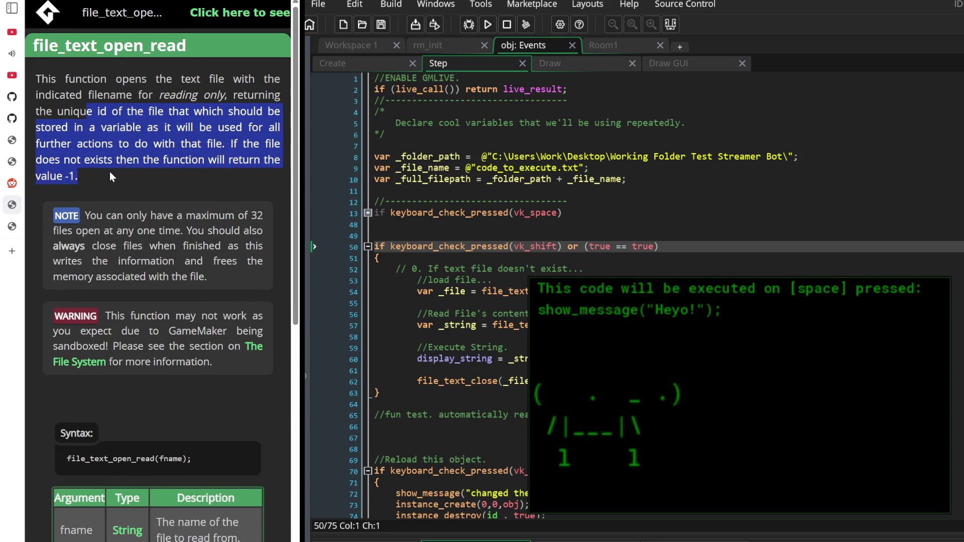
left_click(109, 172)
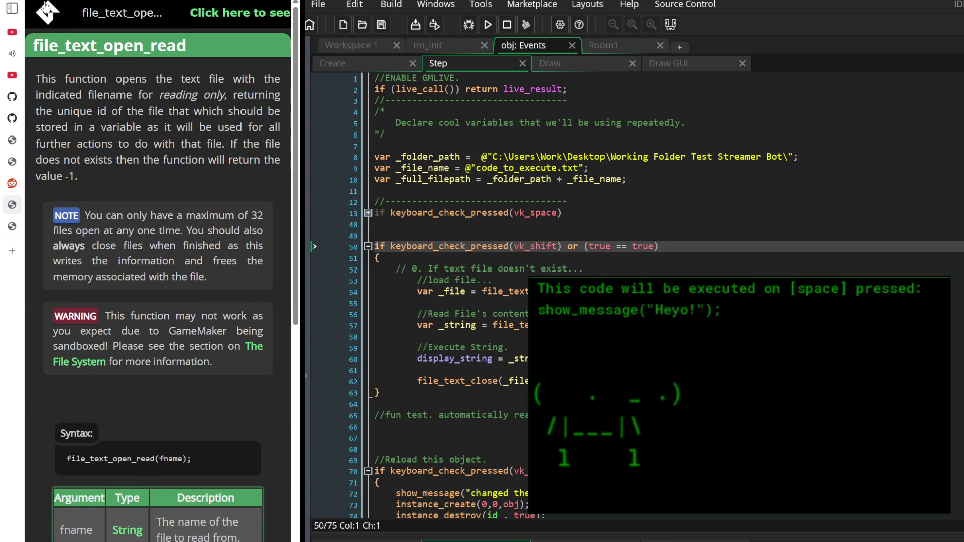
key("alt+Left")
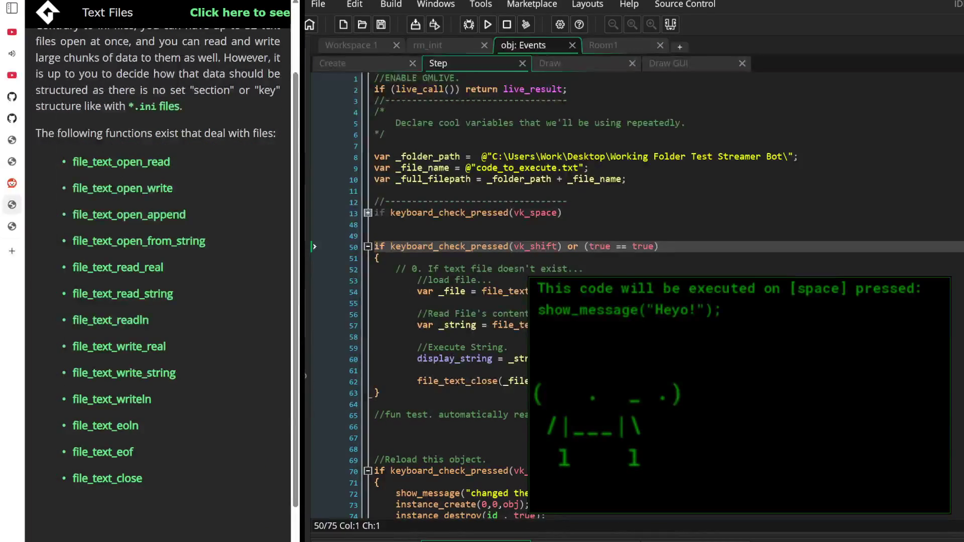
left_click(401, 336)
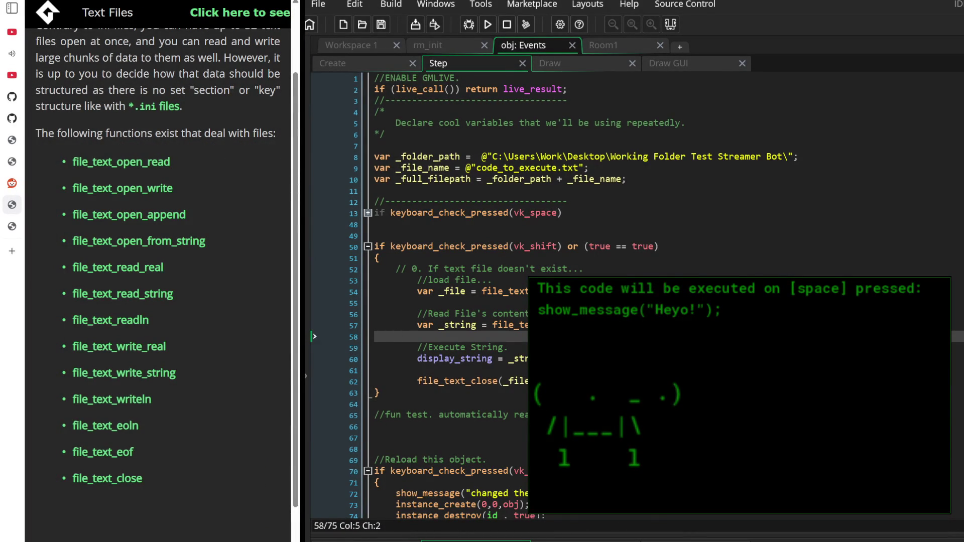
Read the file_text_read_string reference page
left_click(136, 294)
mouse_move(182, 109)
left_mouse_down()
mouse_move(168, 95)
mouse_move(31, 78)
mouse_move(154, 120)
left_mouse_up()
scroll(187, 175, "down", 5)
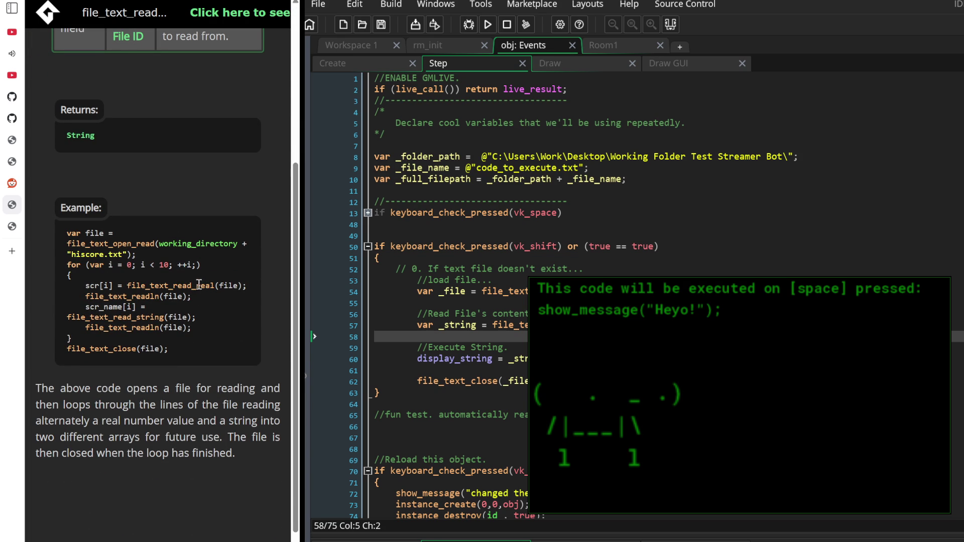
scroll(201, 285, "up", 5)
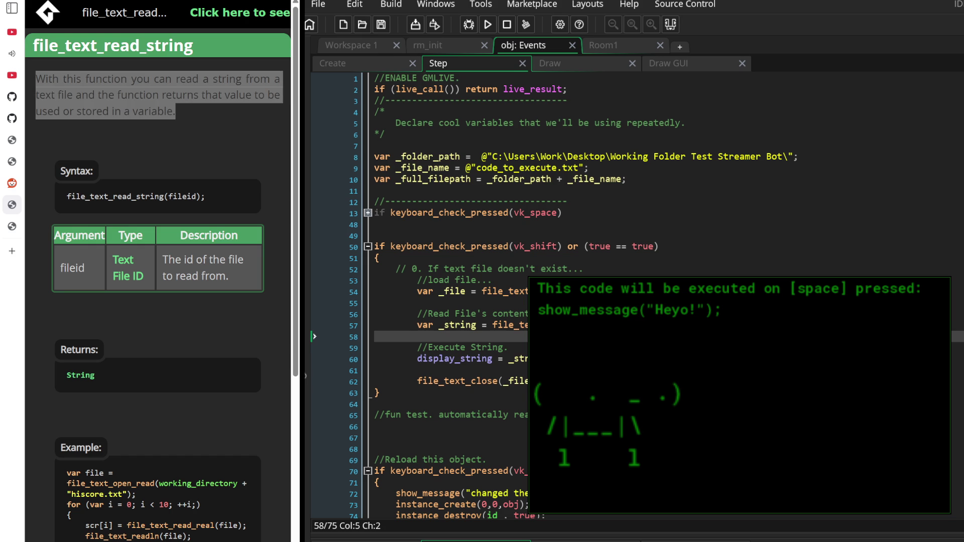
scroll(105, 379, "down", 5)
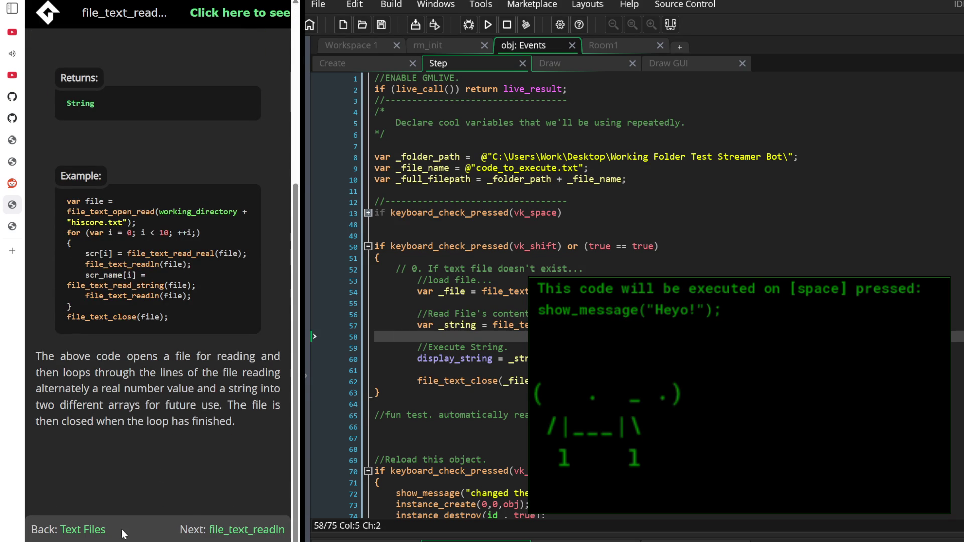
Open file_text_readln, file_text_open_from_string and another text-file page in new tabs, then view file_text_readln
left_click(91, 530)
scroll(140, 474, "down", 3)
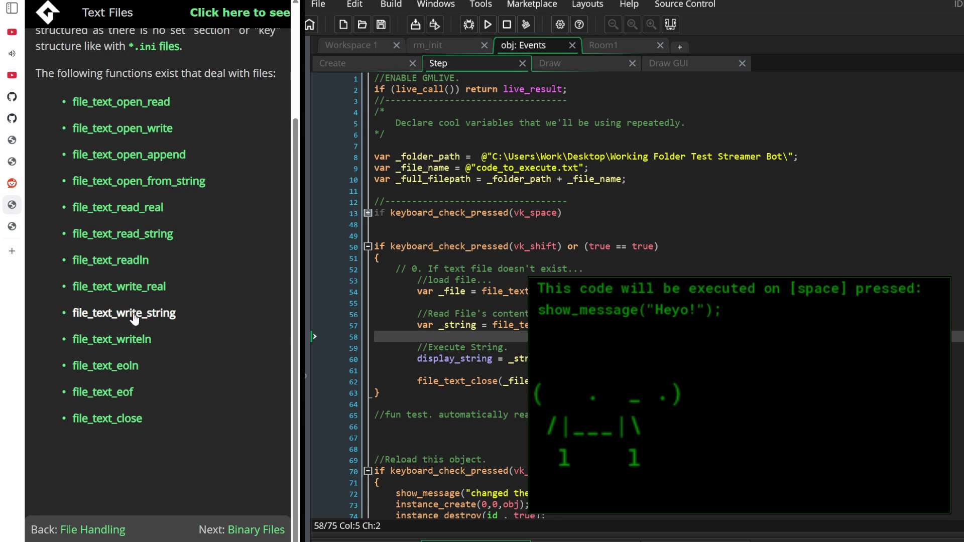
middle_click(125, 263)
middle_click(131, 236)
middle_click(148, 187)
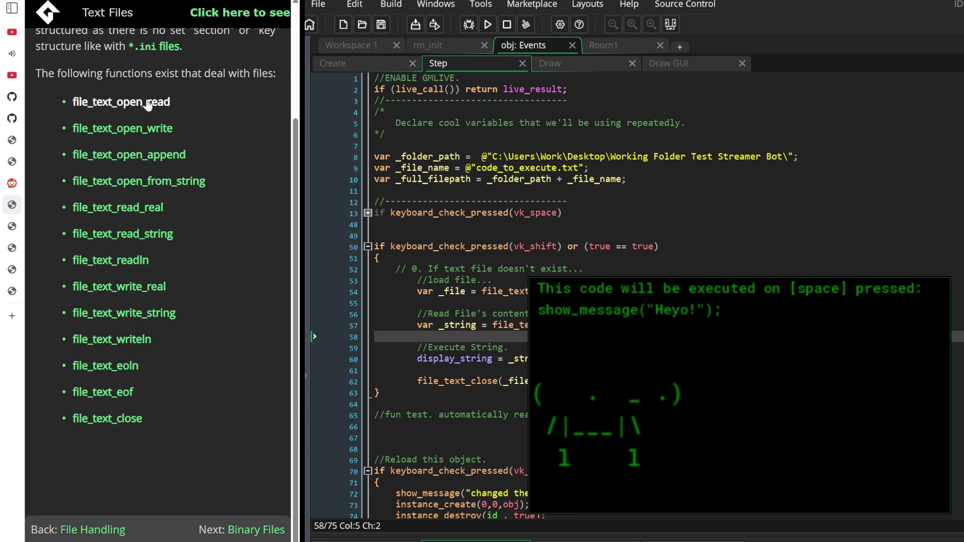
scroll(147, 106, "up", 3)
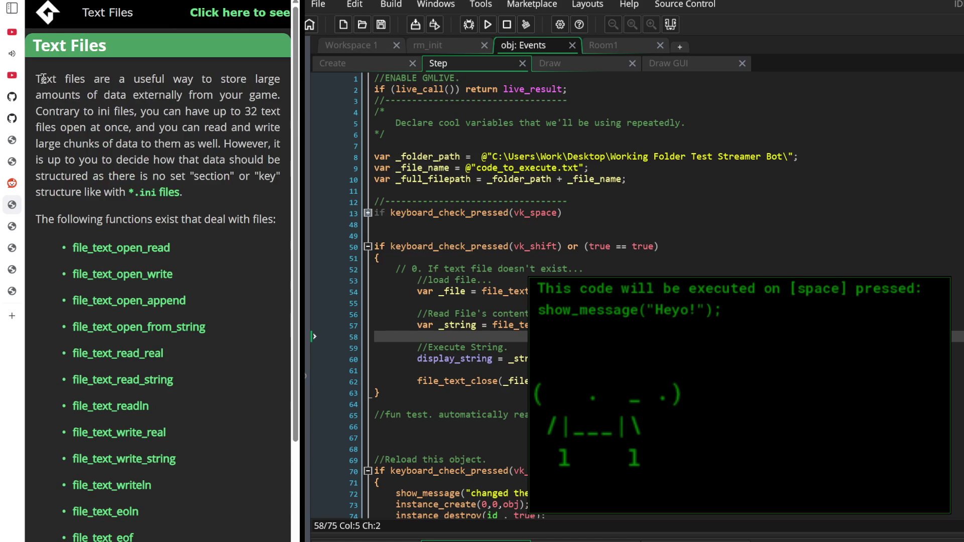
scroll(79, 145, "down", 3)
left_click(88, 531)
scroll(126, 389, "down", 20)
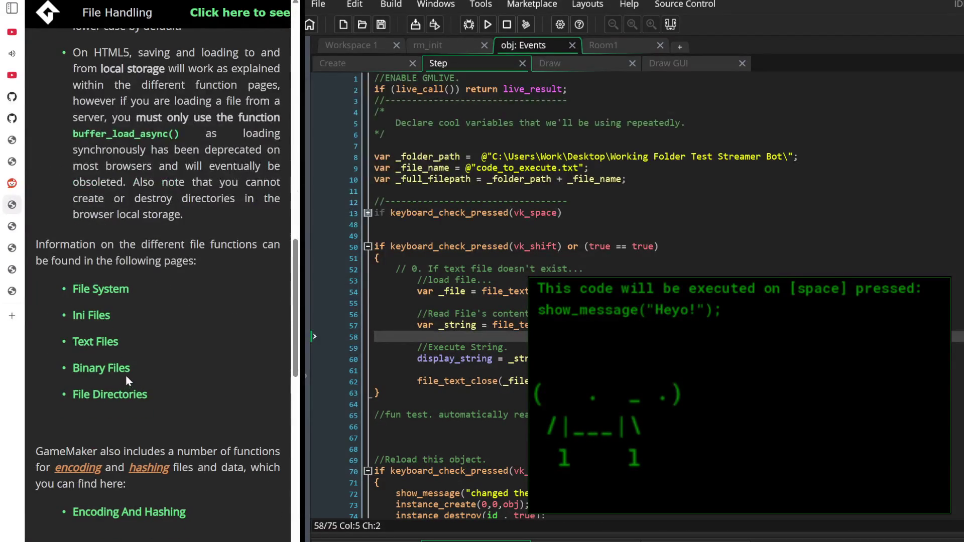
scroll(134, 378, "down", 5)
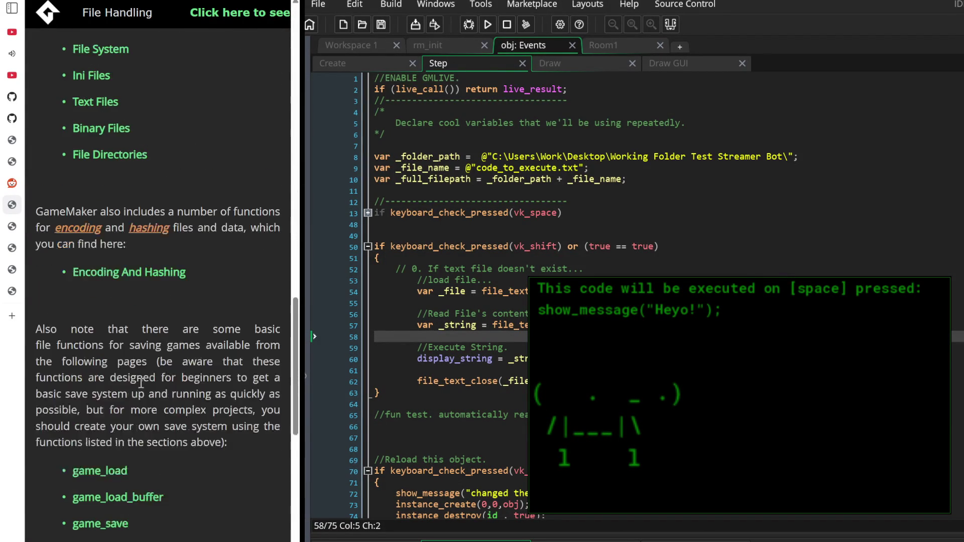
scroll(140, 375, "down", 6)
scroll(140, 375, "down", 4)
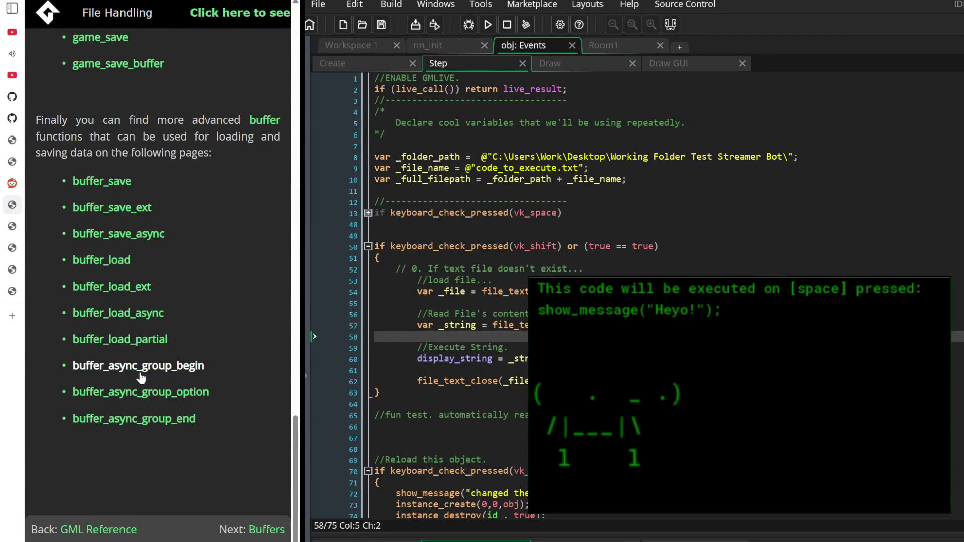
mouse_move(12, 210)
left_click(23, 227)
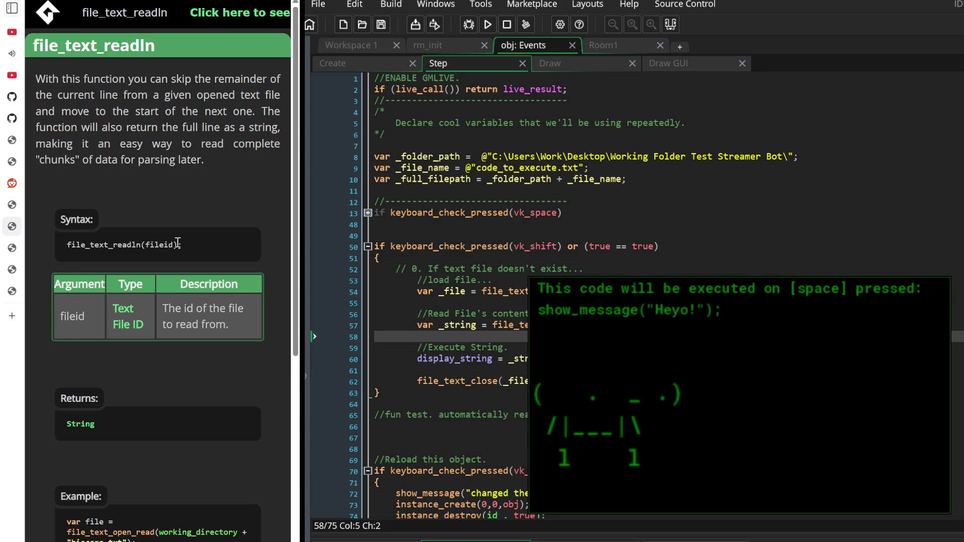
Study file_text_readln's next-line explanation, then put the cursor at the start of line 57's read call
mouse_move(205, 79)
left_mouse_down()
mouse_move(211, 111)
mouse_move(153, 130)
mouse_move(134, 96)
mouse_move(236, 98)
mouse_move(221, 128)
mouse_move(221, 113)
mouse_move(253, 120)
mouse_move(205, 128)
mouse_move(221, 138)
mouse_move(216, 158)
left_mouse_up()
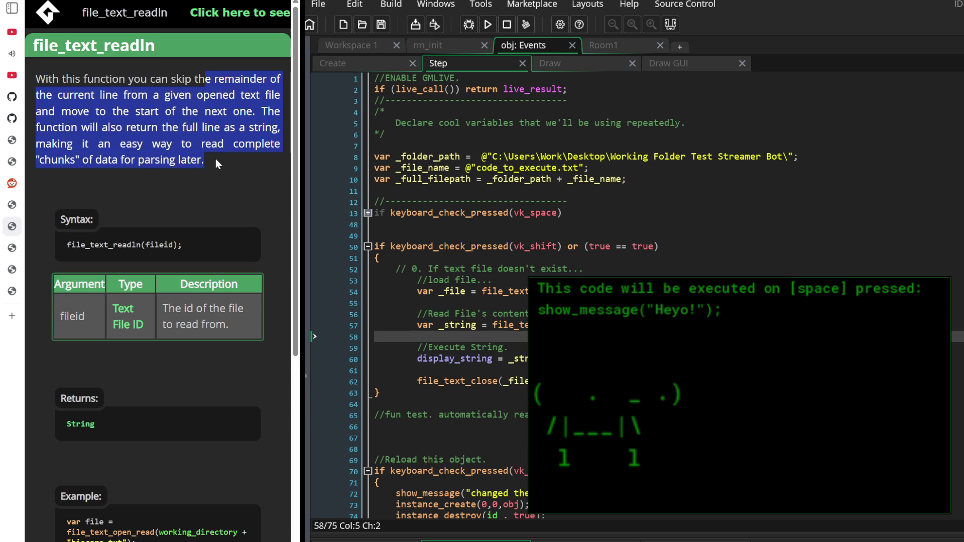
left_click(216, 158)
scroll(216, 158, "down", 3)
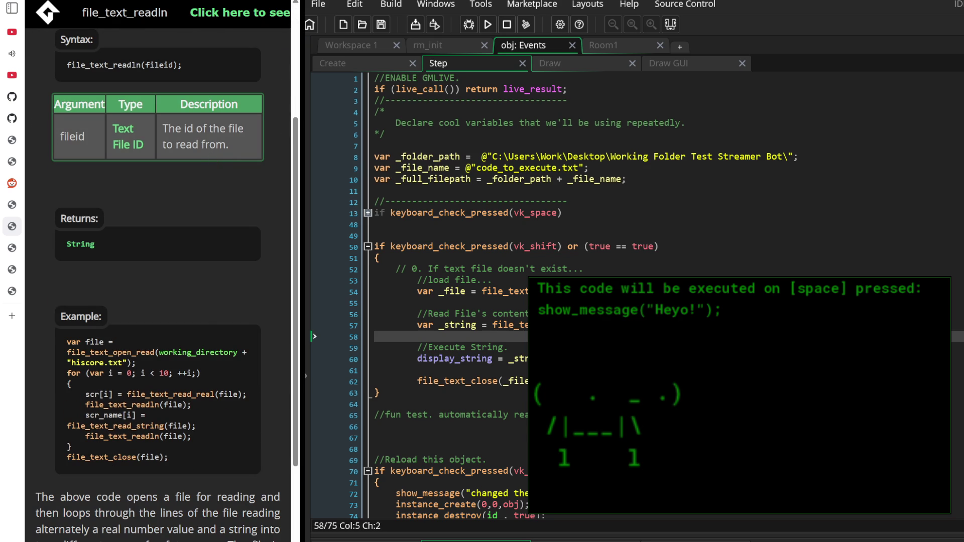
left_click(492, 325)
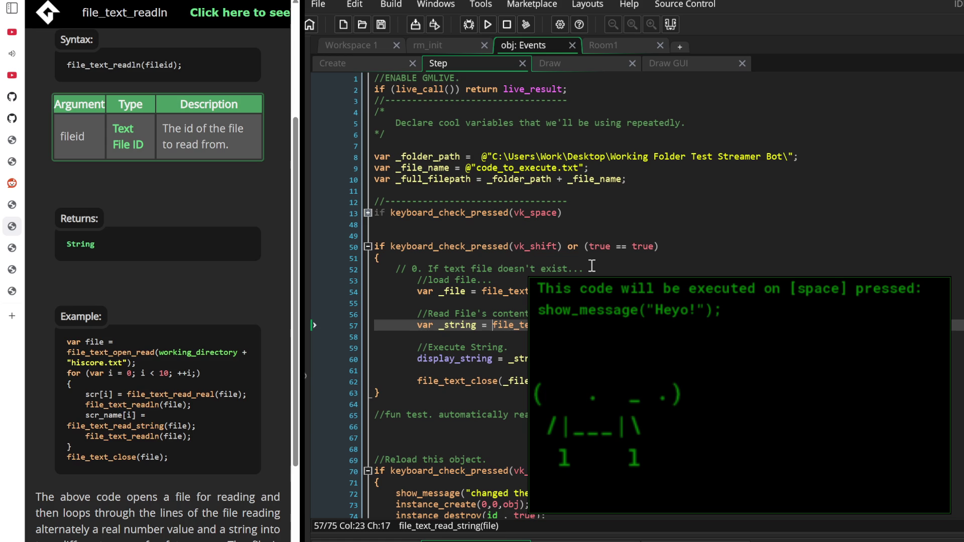
key("Left")
key("Left")
key("Left")
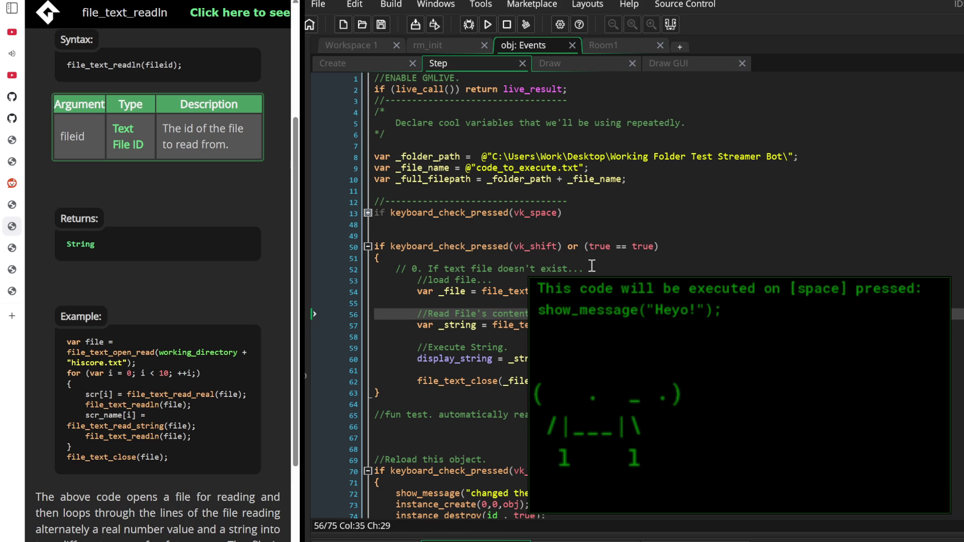
Below the string-reading line, add a comment about not having read the file yet and an empty if () statement
key("Left")
key("Return")
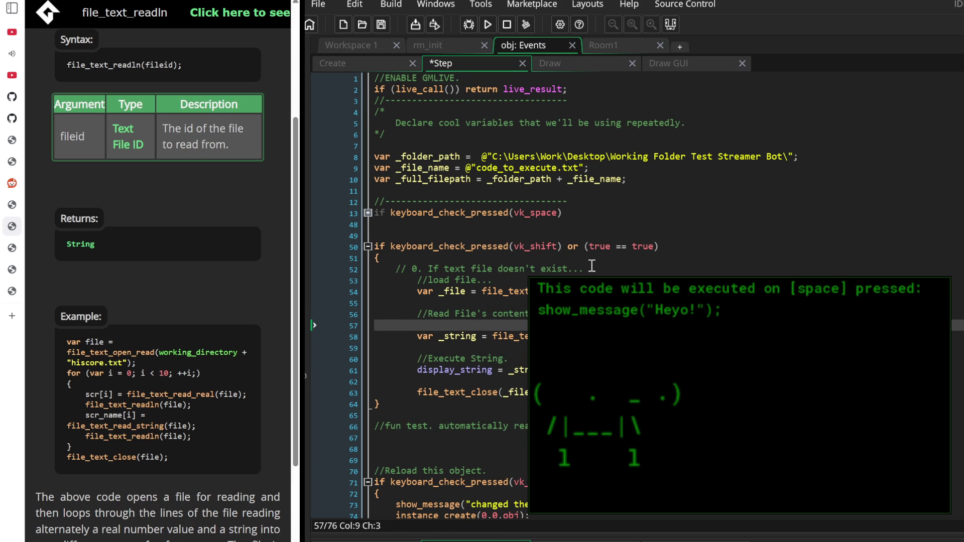
key("BackSpace")
key("BackSpace")
key("Down")
key("Down")
key("Return")
key("Return")
key("Return")
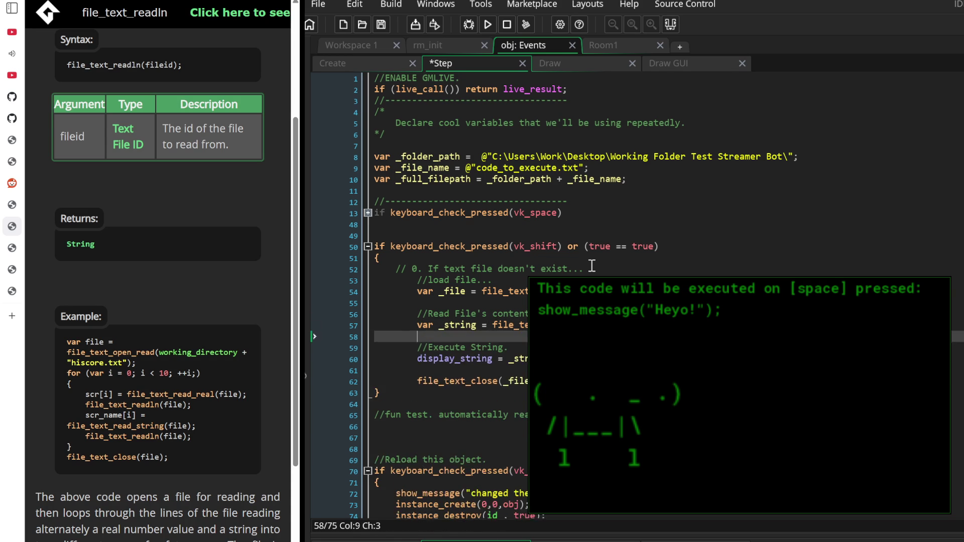
key("Up")
key("Up")
type("//...F")
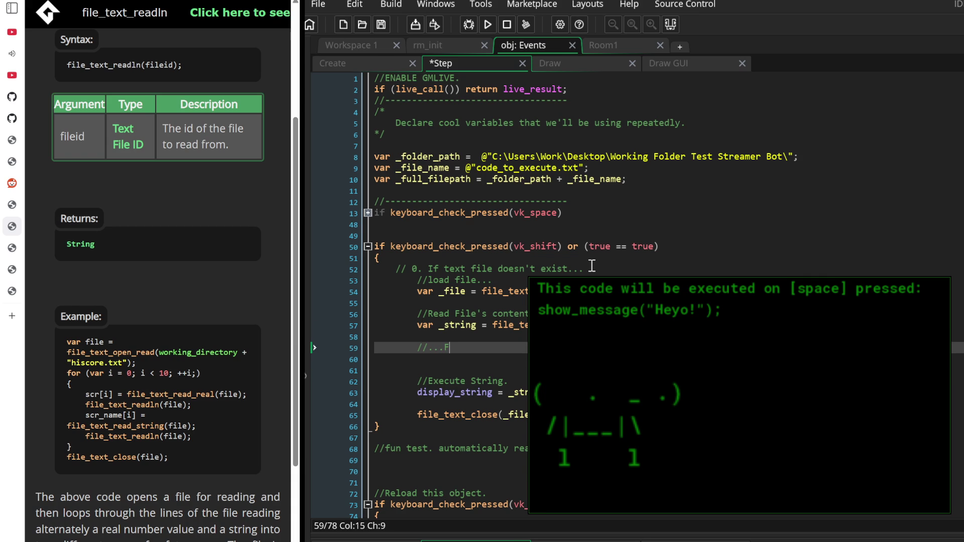
type("or the re")
key("BackSpace")
key("BackSpace")
key("BackSpace")
type("if we have")
type("n't")
type("rea")
type("e file yet, create ")
type("one. Ok let's do this")
type(" here we go")
key("Return")
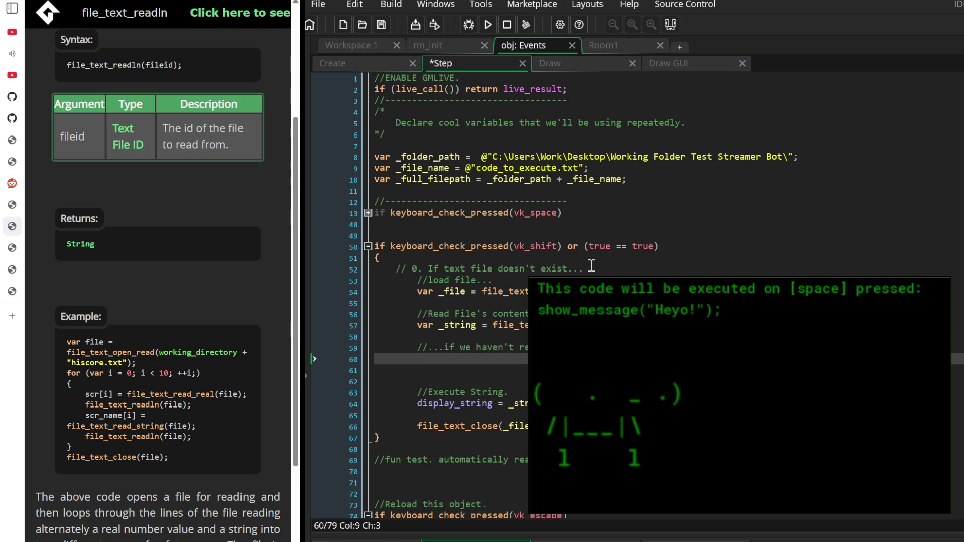
type("if ()")
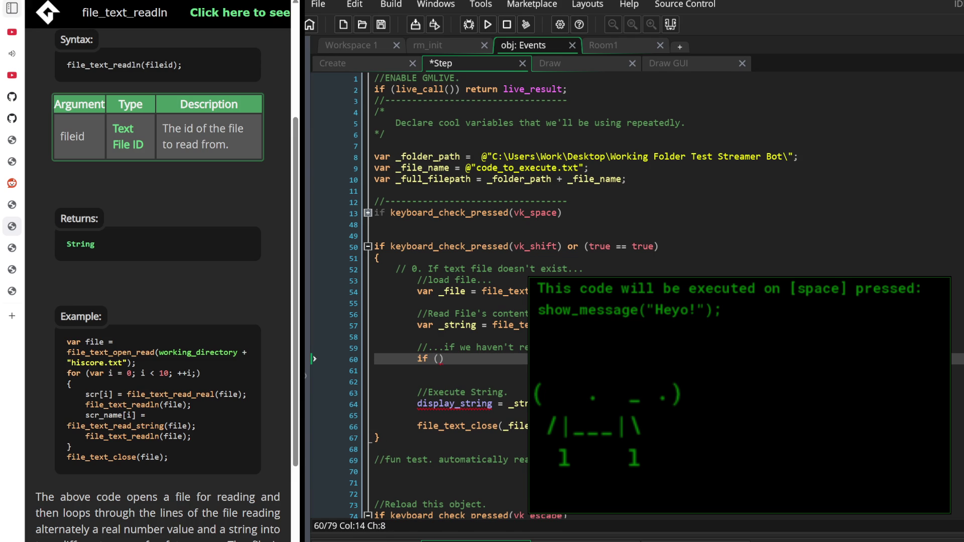
scroll(86, 532, "down", 3)
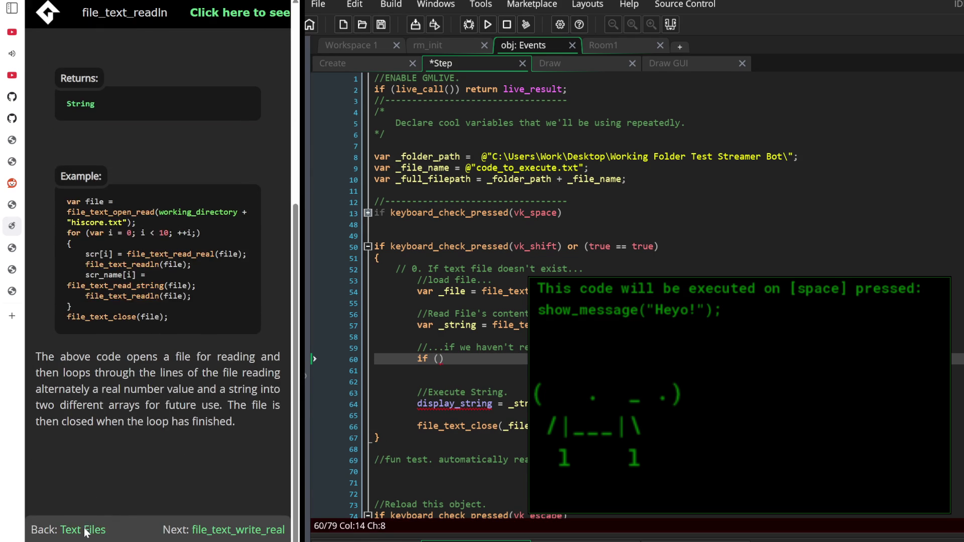
Read the file_text_eoln reference description and example, then return to the Text Files function list
left_click(86, 530)
scroll(111, 441, "down", 2)
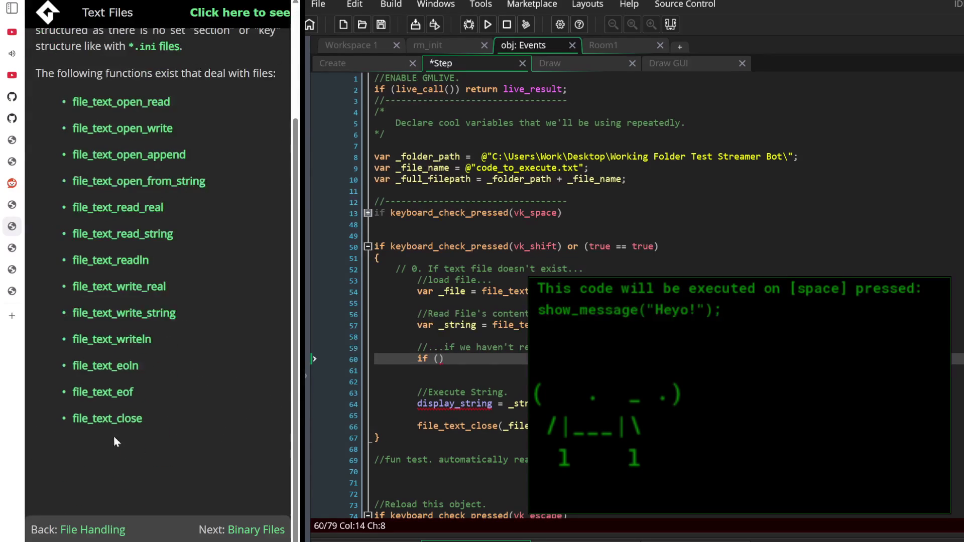
left_click(125, 366)
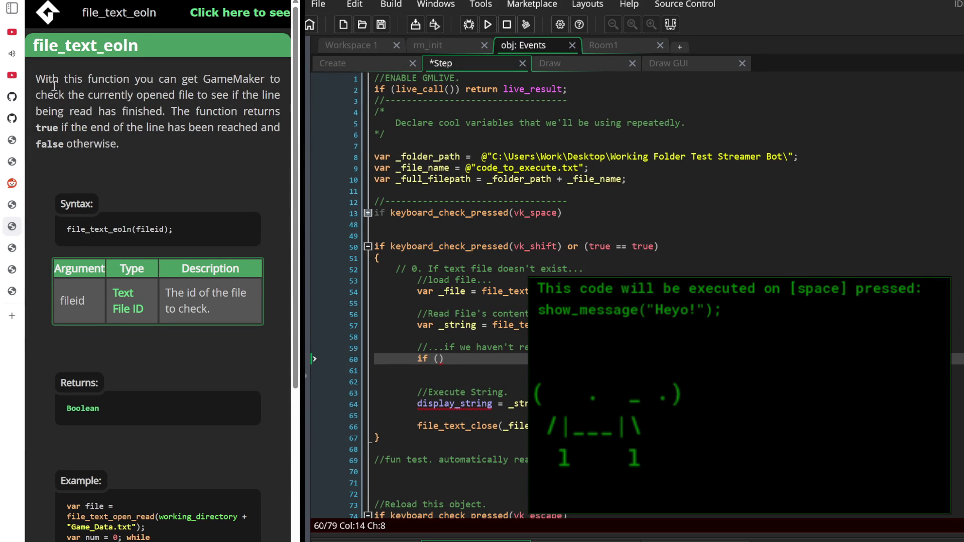
double_click(44, 80)
mouse_move(44, 80)
left_mouse_down()
mouse_move(78, 112)
mouse_move(129, 123)
mouse_move(181, 116)
mouse_move(197, 139)
left_mouse_up()
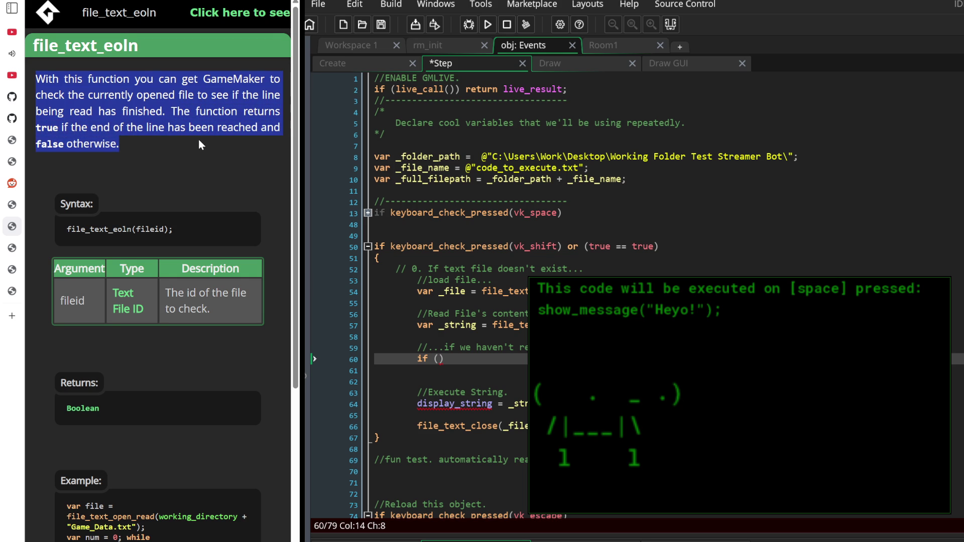
left_click(198, 139)
scroll(177, 207, "down", 5)
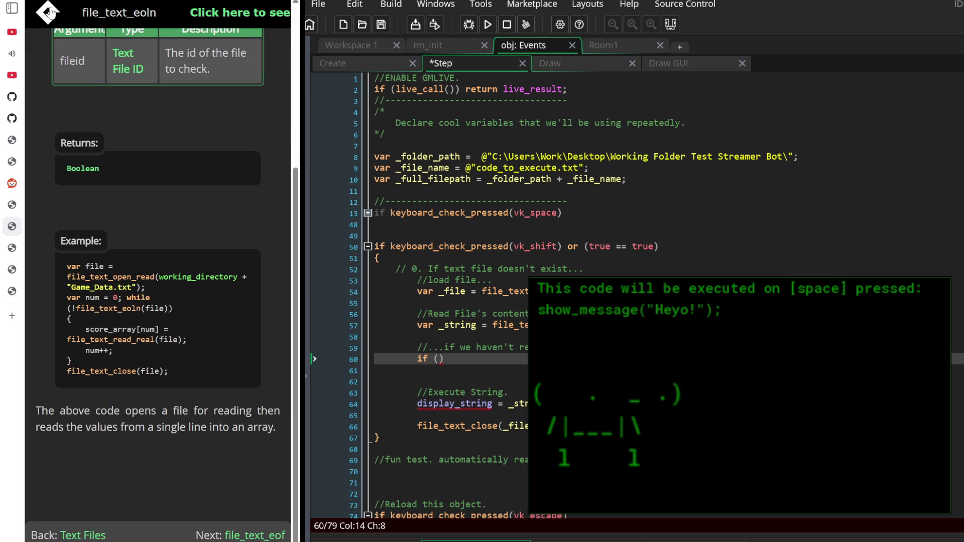
key("alt+Left")
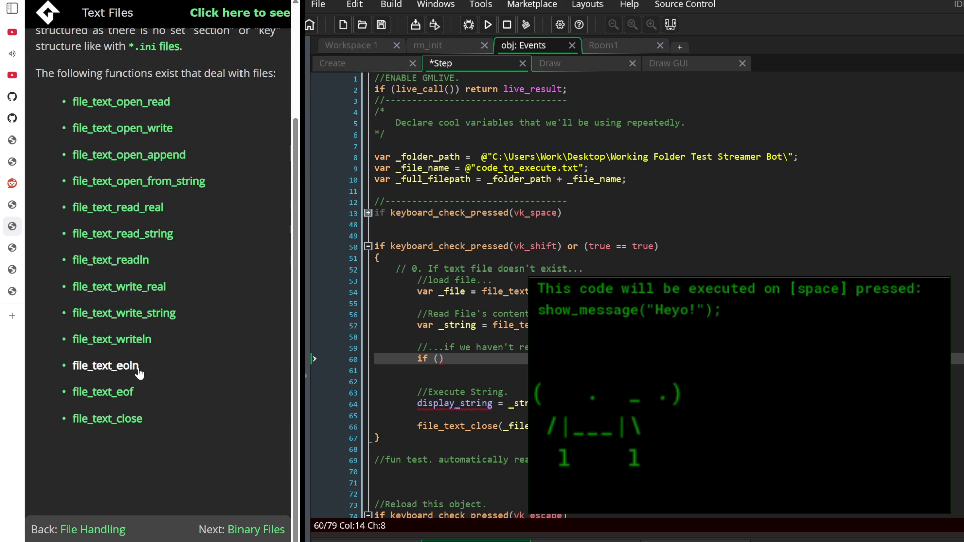
In a new tab, search 'gamemaker' and open the r/gamemaker thread on loading text files fast
left_click(12, 316)
left_click(142, 16)
type("gamemaker...")
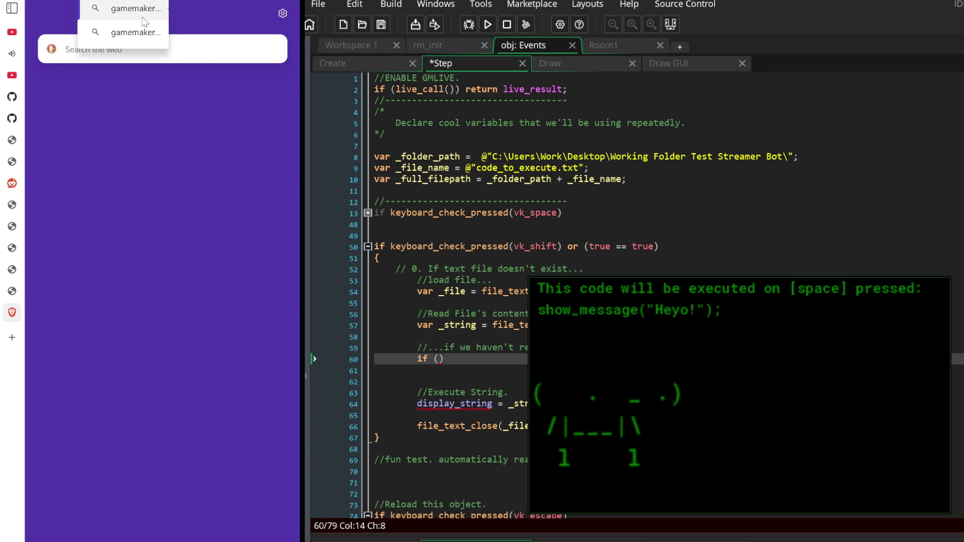
key("Return")
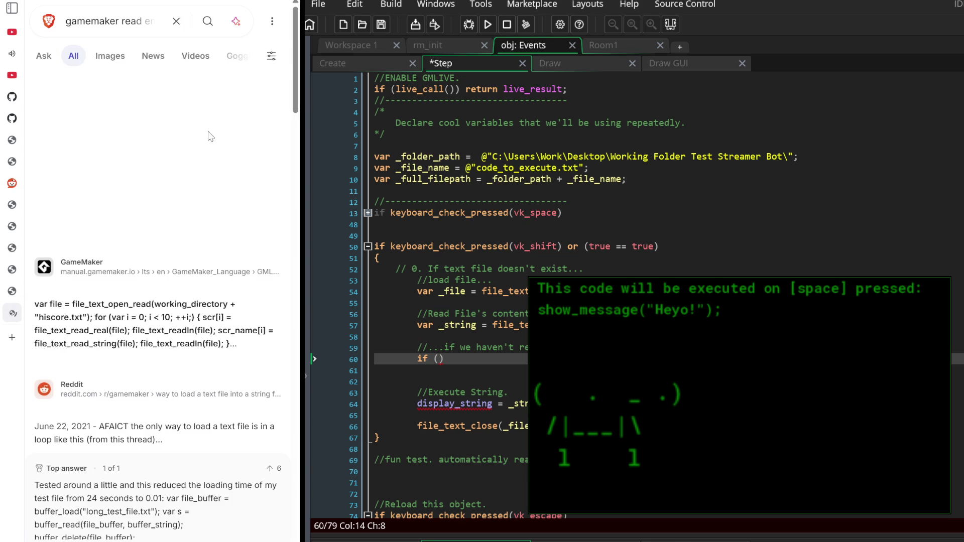
scroll(130, 293, "down", 2)
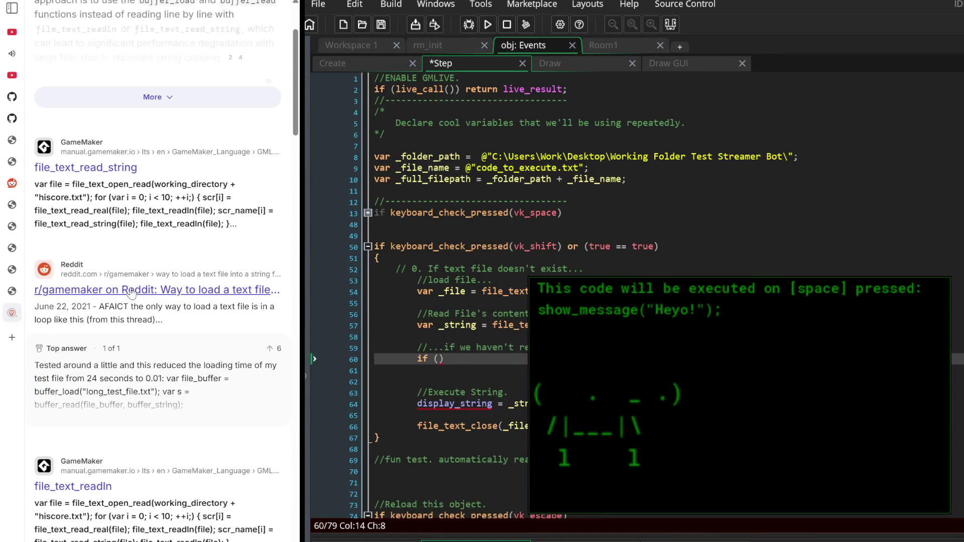
left_click(130, 294)
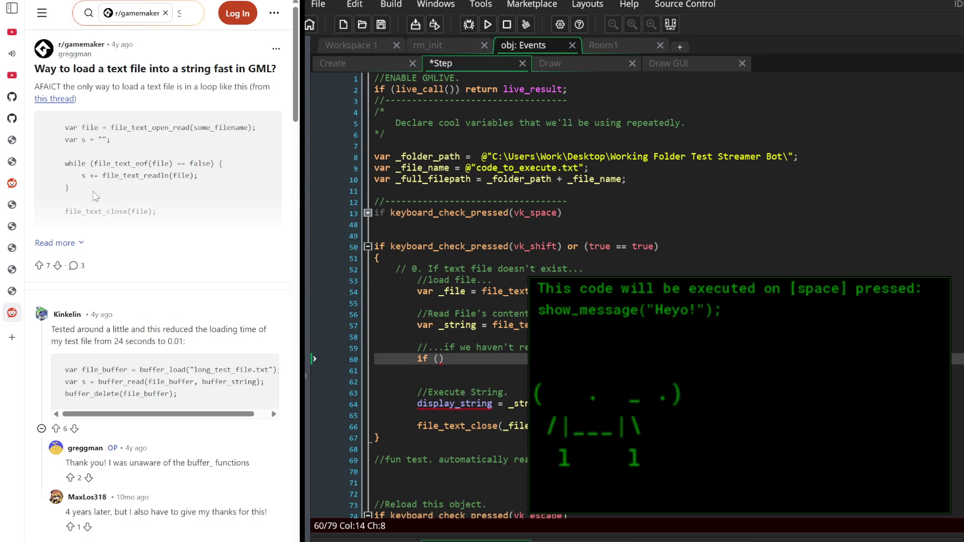
Expand the Reddit post and read through it to the buffer_load / buffer_read reply
left_click(65, 243)
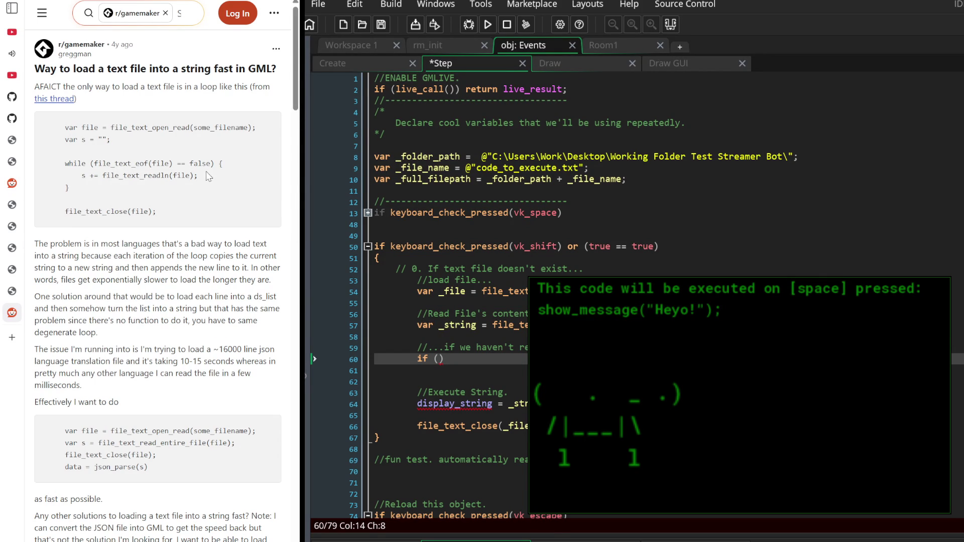
scroll(166, 183, "down", 2)
middle_click(163, 179)
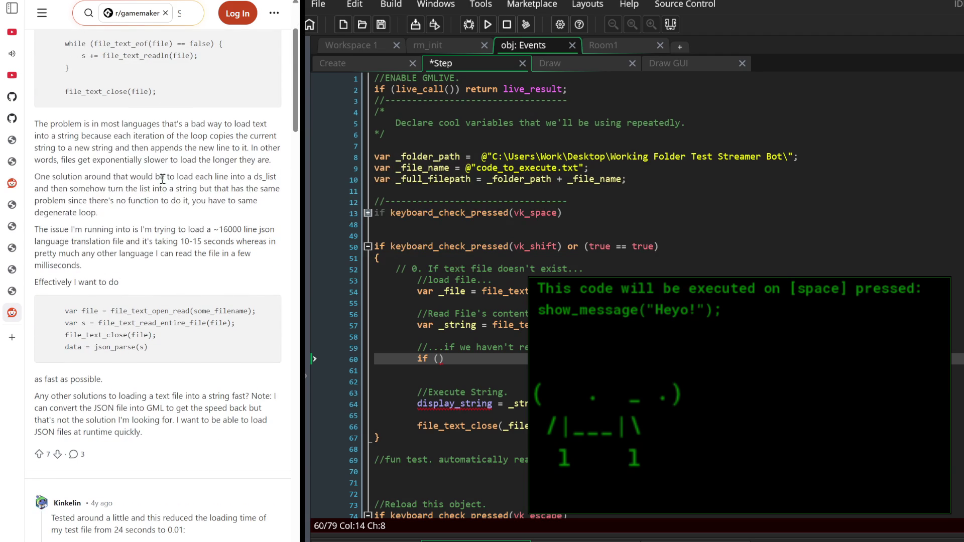
scroll(163, 208, "down", 2)
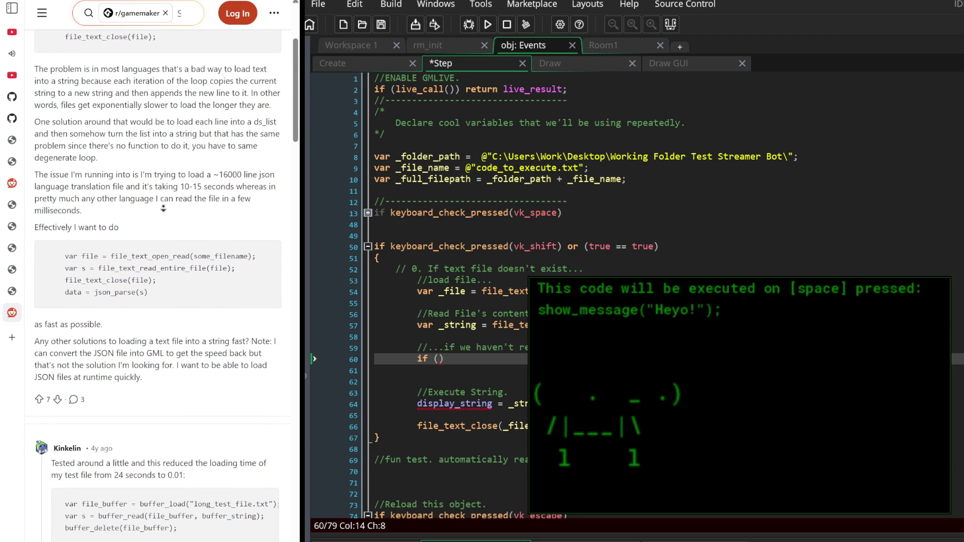
scroll(165, 210, "down", 1)
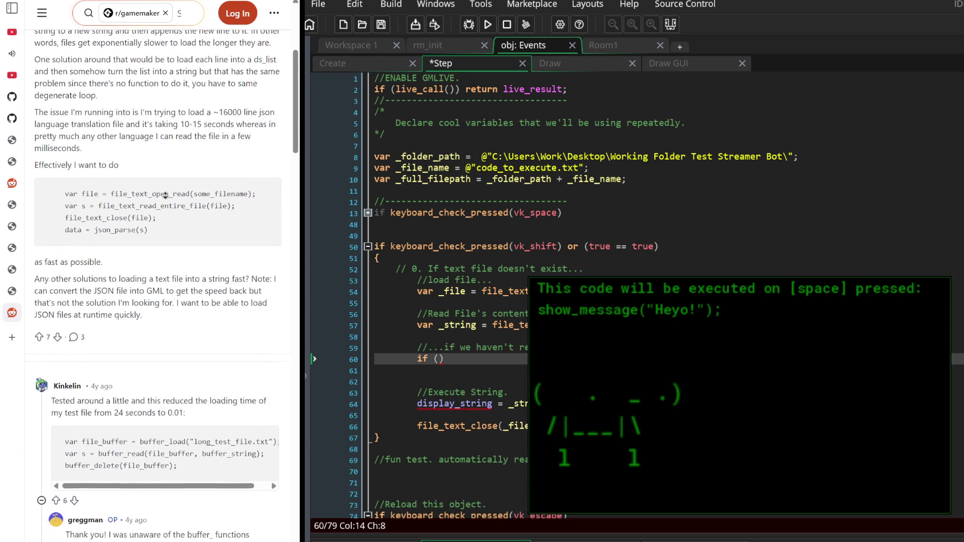
scroll(171, 213, "down", 1)
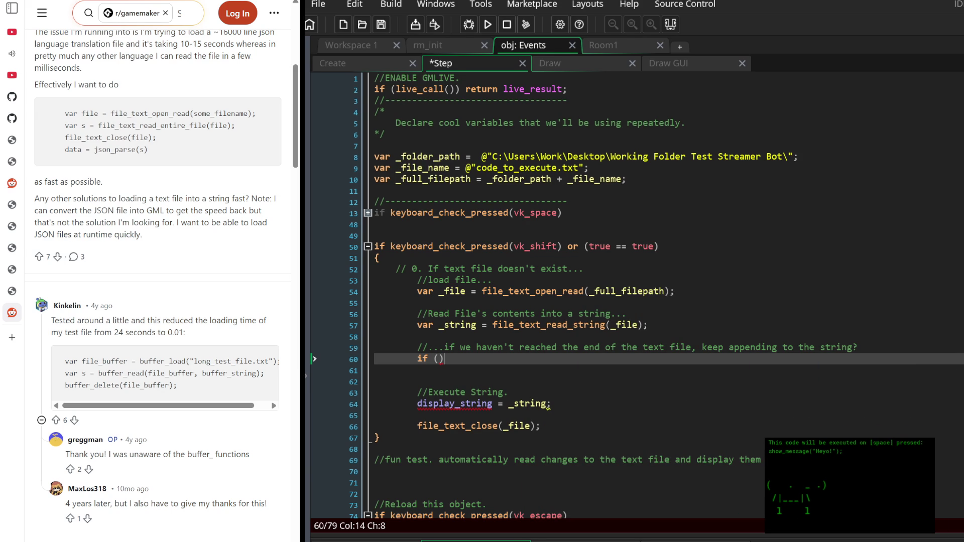
scroll(156, 276, "down", 3)
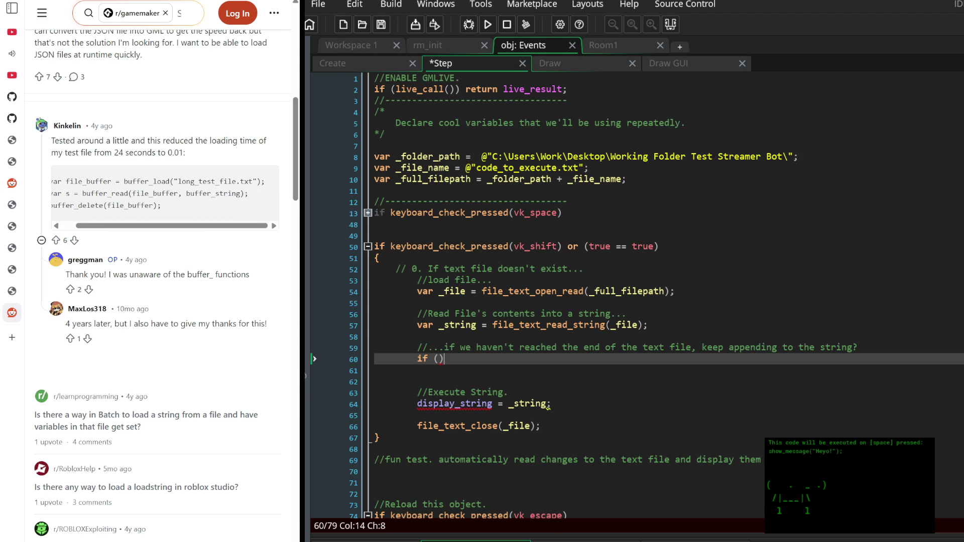
scroll(156, 276, "up", 4)
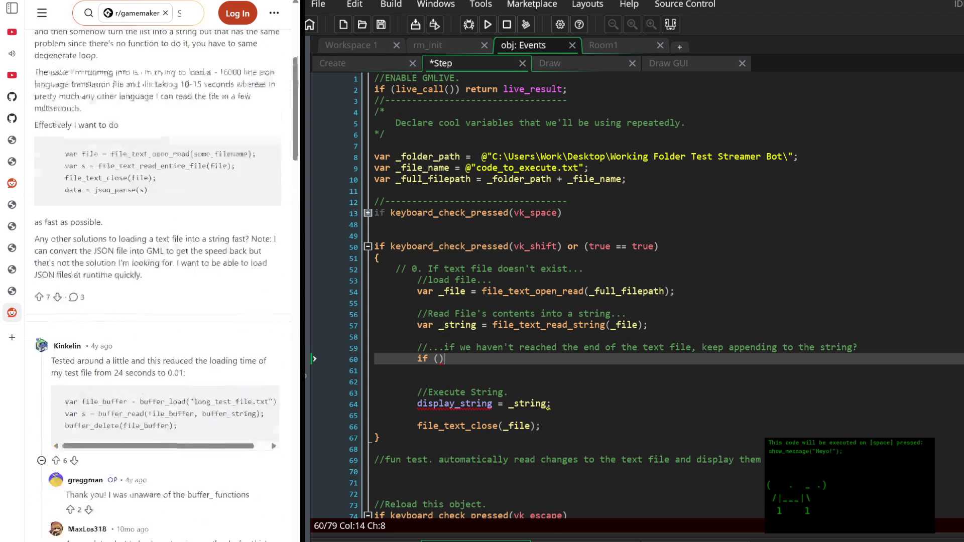